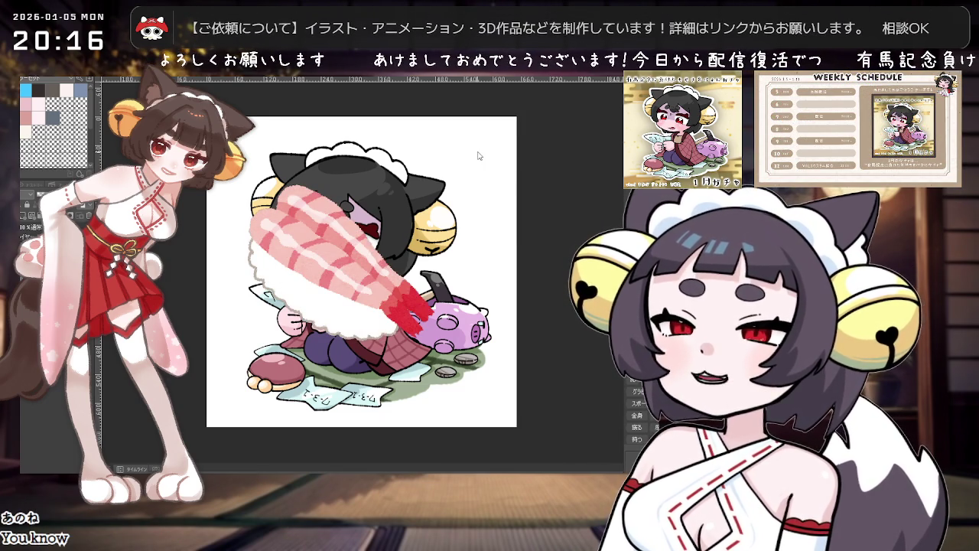
- Zoom in on the girl's face and undo the shrimp sushi drawn over her
scroll(359, 271, up, 5)
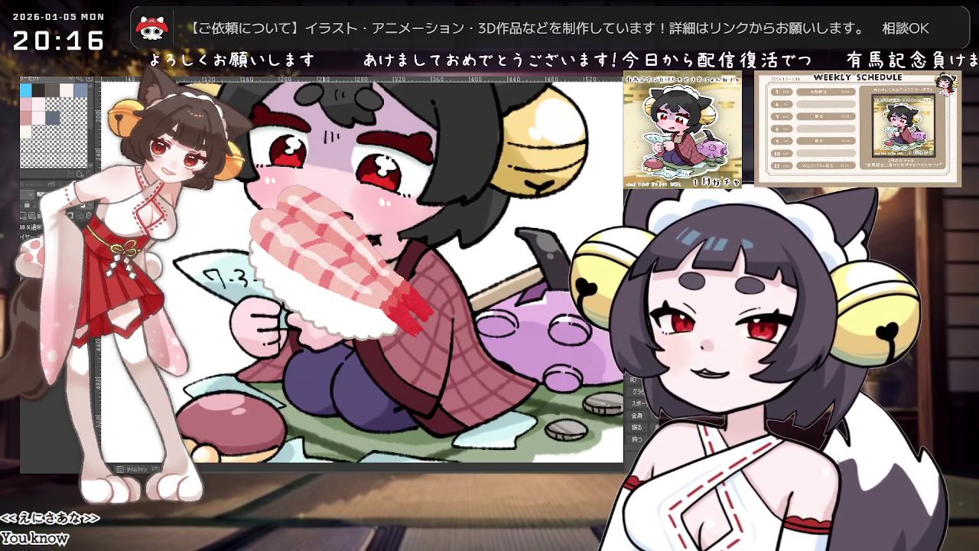
key(ctrl+z)
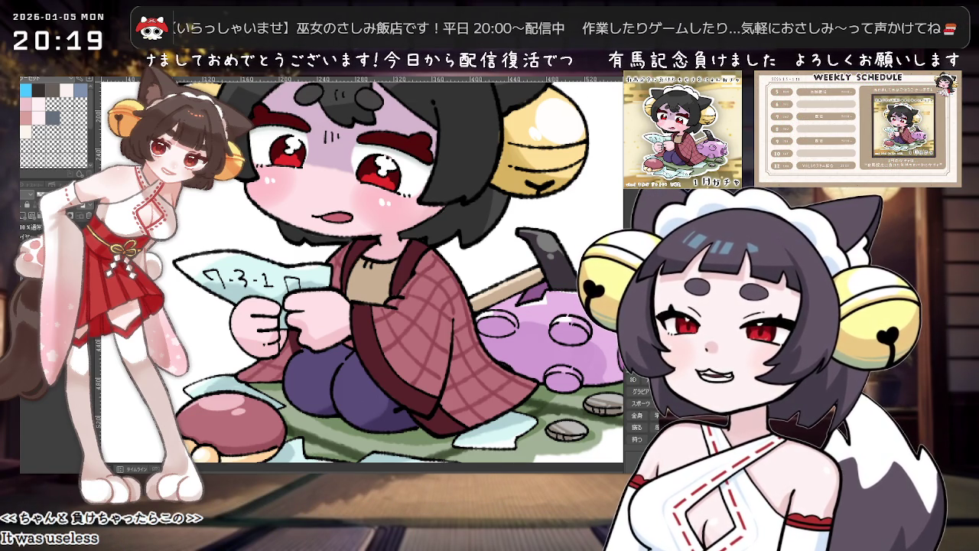
- Zoom out until the whole illustration, with ticket, piggy bank and coins, fits the view
scroll(427, 170, down, 1)
scroll(425, 214, down, 1)
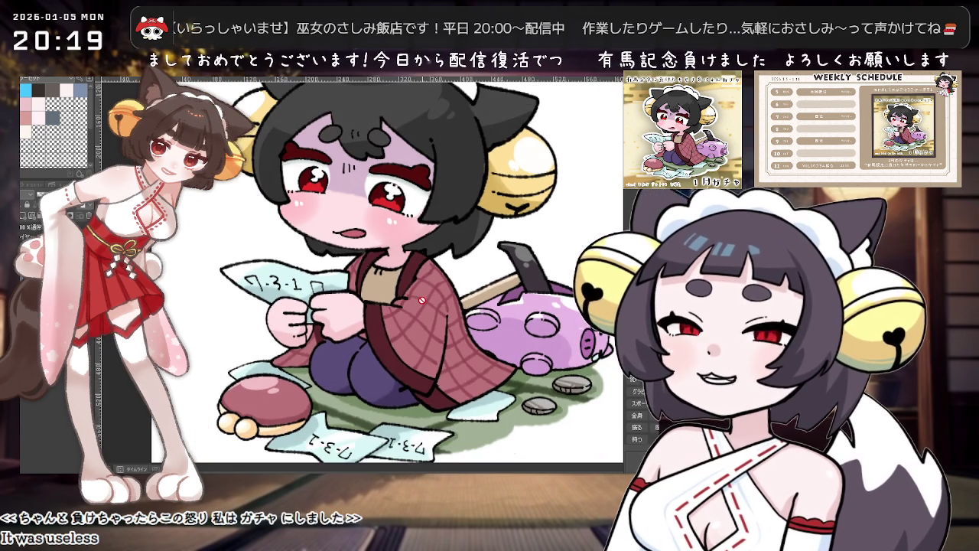
scroll(423, 260, down, 1)
scroll(421, 301, down, 1)
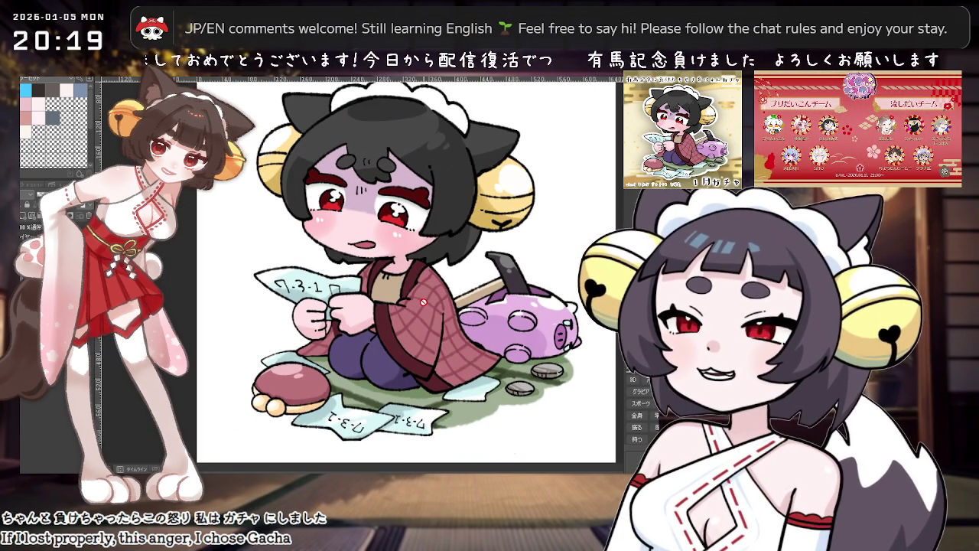
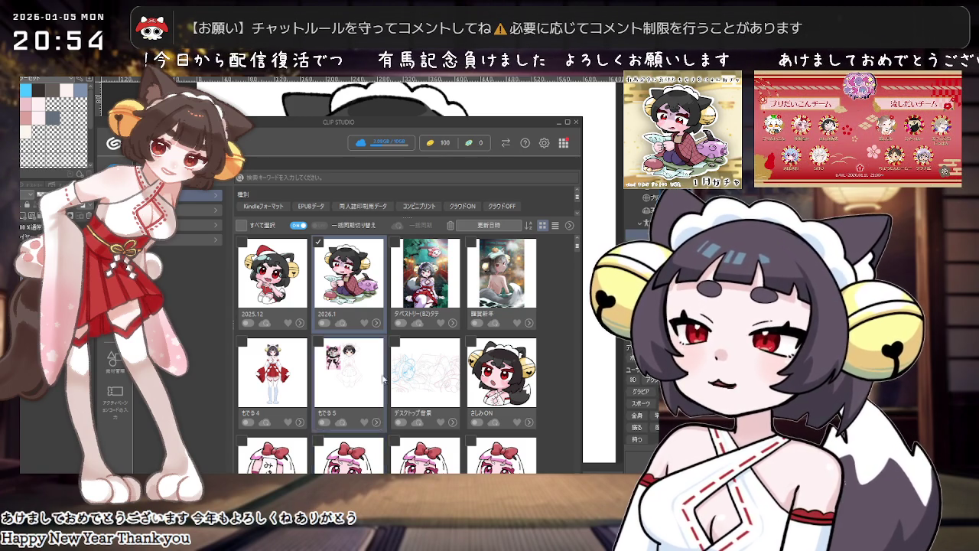
- Scroll to the ぴくぴくガチャ artwork and open it in Paint
scroll(374, 382, down, 2)
scroll(381, 339, down, 2)
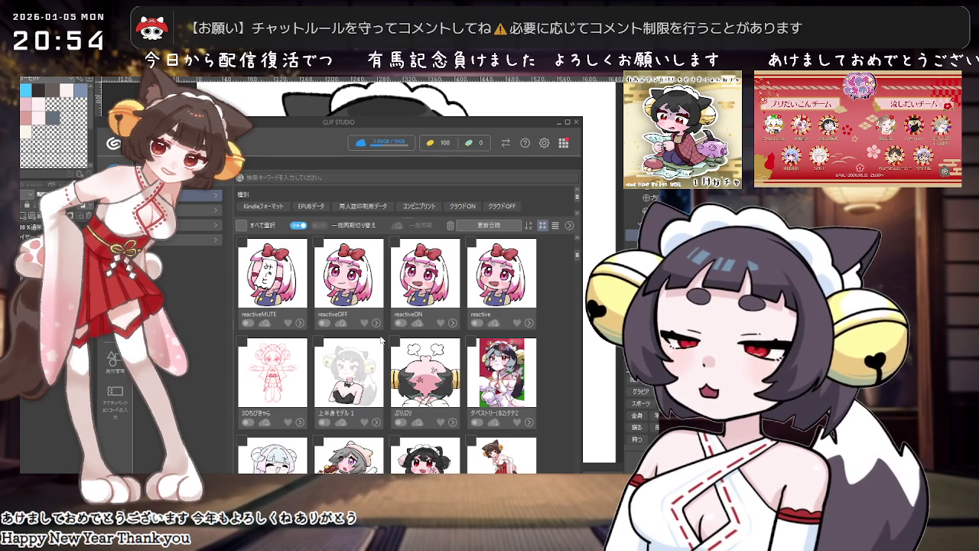
scroll(381, 339, down, 2)
scroll(381, 339, down, 2)
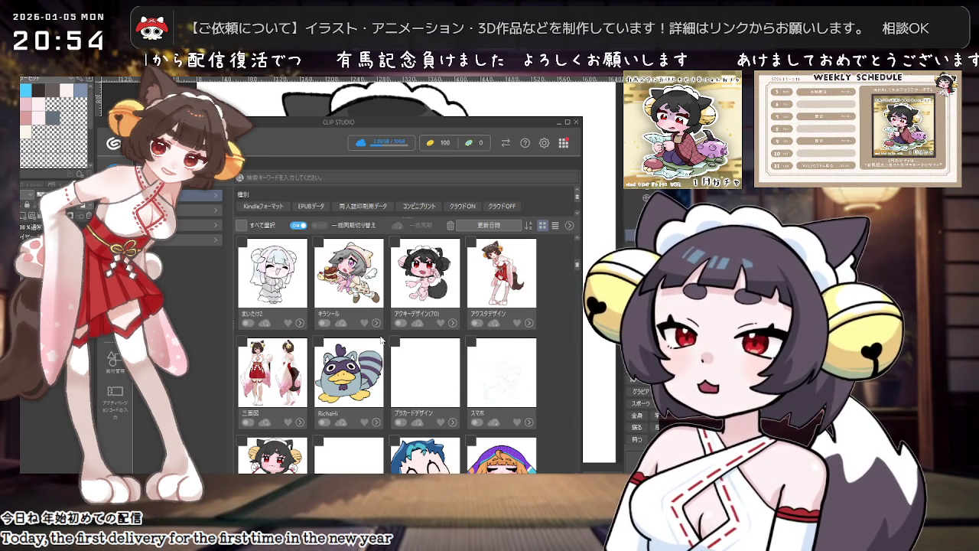
scroll(381, 340, down, 2)
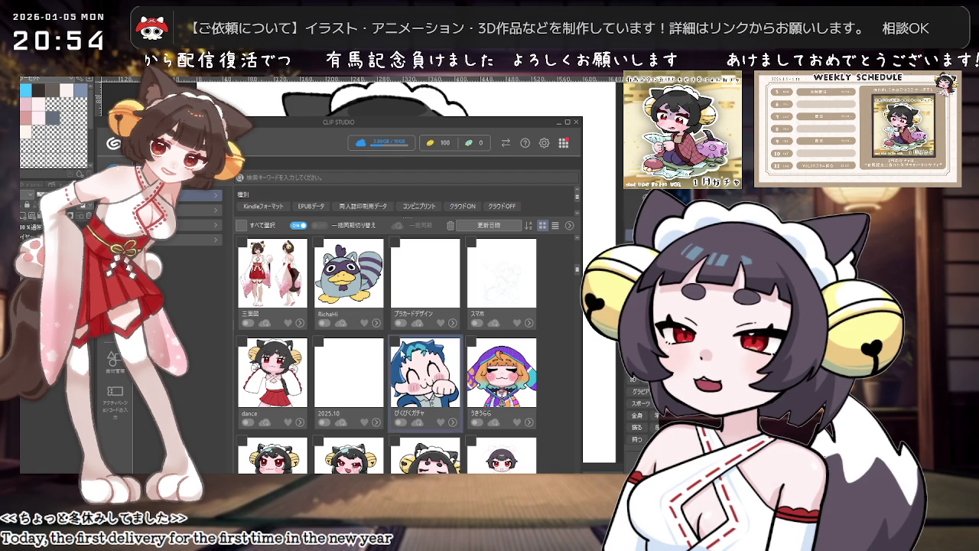
double_click(416, 366)
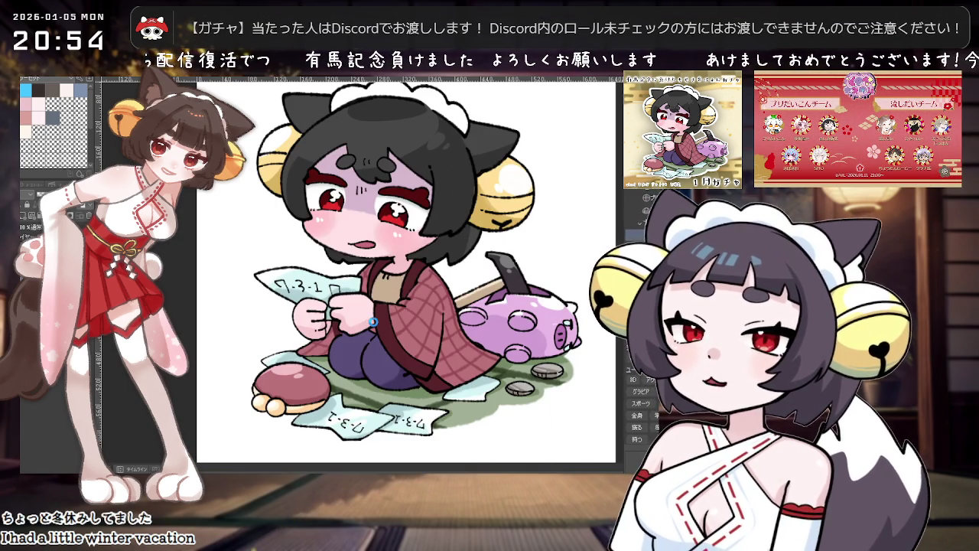
- Switch to the other character canvas, which shows an empty transparent area
key(ctrl+Tab)
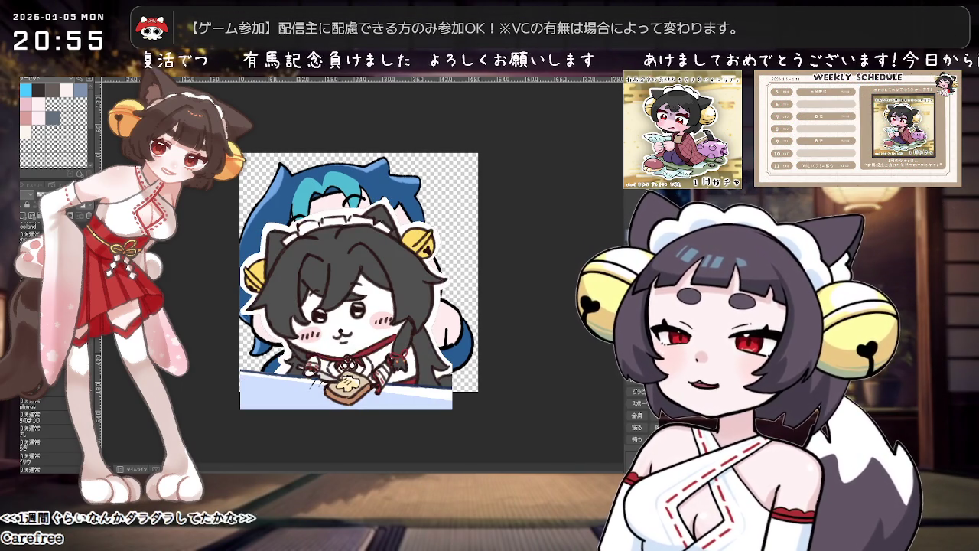
scroll(53, 399, down, 3)
scroll(53, 399, down, 3)
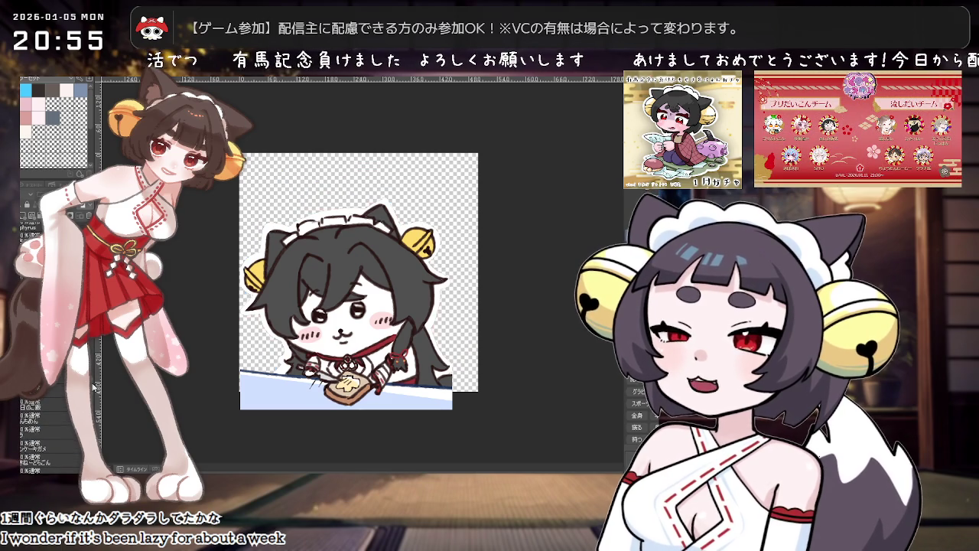
scroll(53, 429, down, 2)
scroll(53, 429, down, 2)
scroll(54, 428, down, 2)
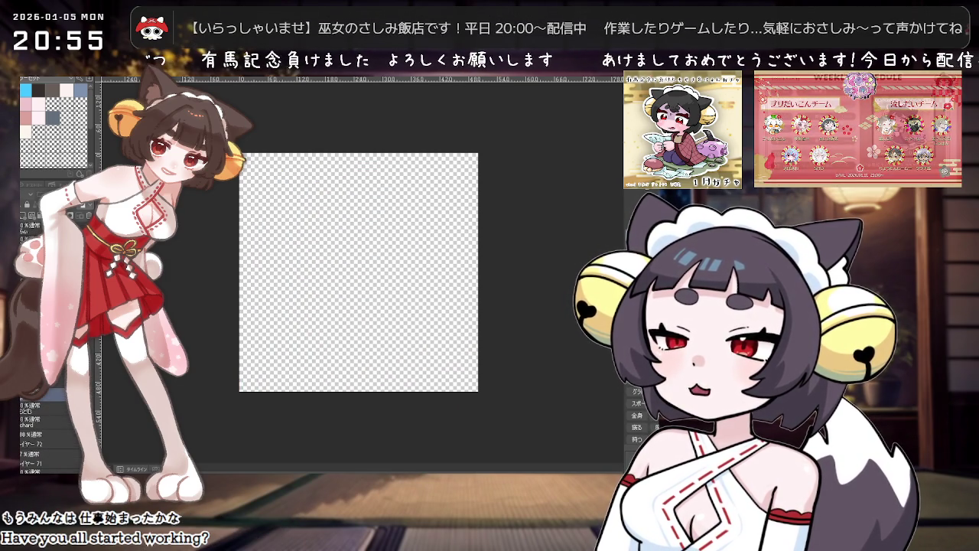
- Toggle the blue-haired character layer back to visible, showing the chibi with round glasses
click(30, 393)
click(50, 392)
right_click(54, 398)
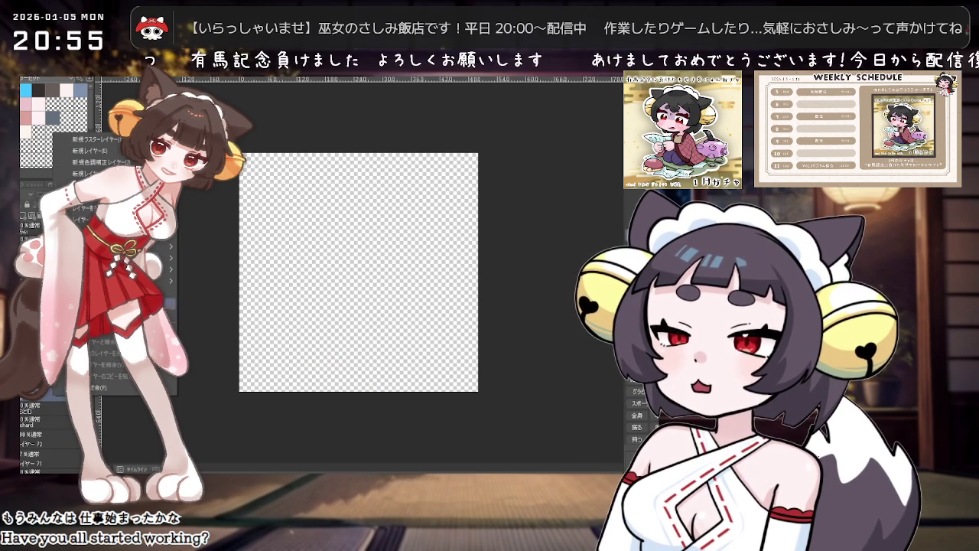
key(Escape)
click(59, 411)
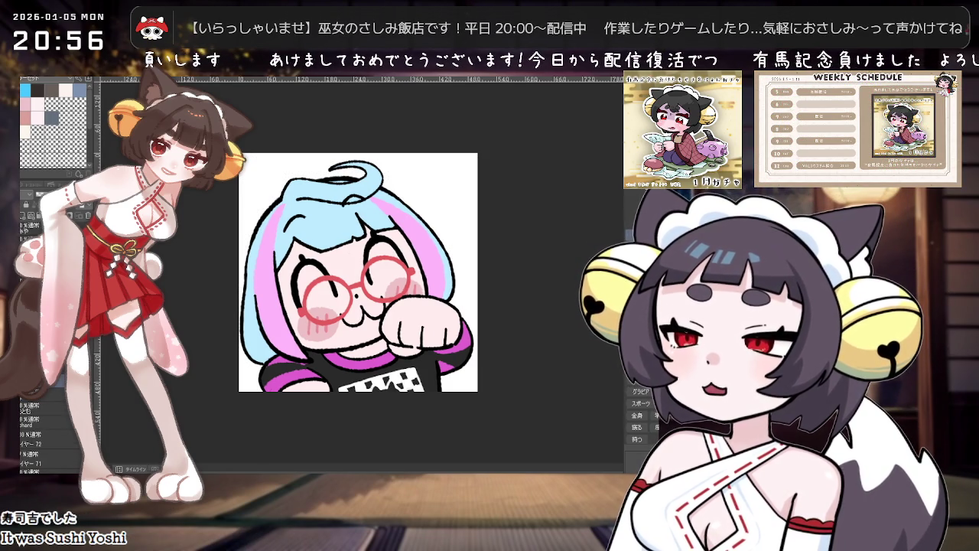
- Fade the portrait layer to a faint tracing guide and zoom in
click(28, 228)
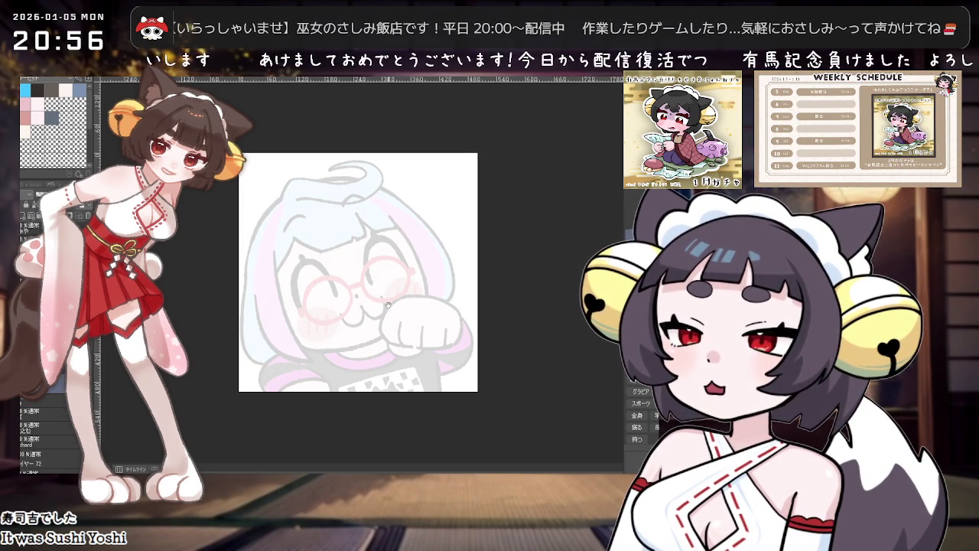
drag(388, 305, 384, 303)
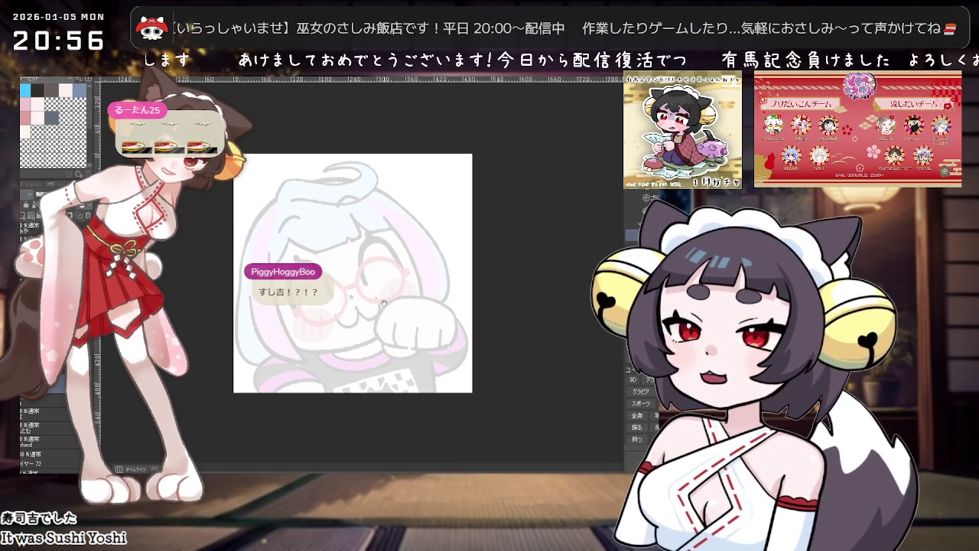
key(ctrl+plus)
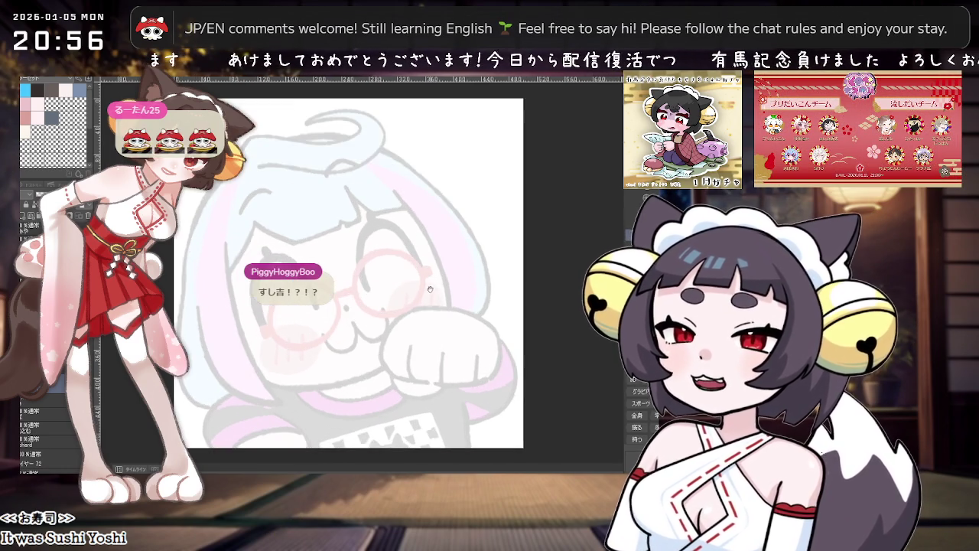
- Ink the first black bangs strand, discarding trial lines drawn over the glasses
drag(429, 290, 442, 299)
drag(374, 228, 436, 288)
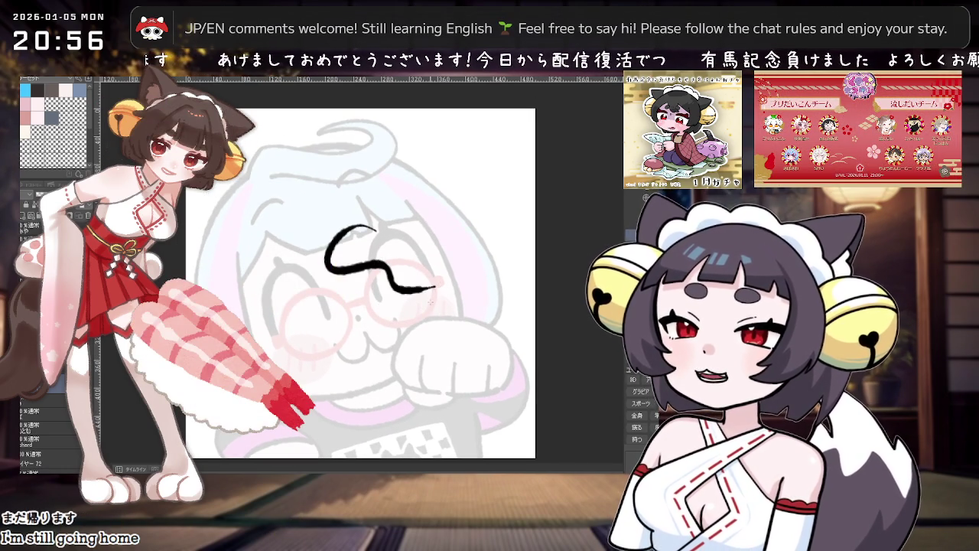
key(ctrl+z)
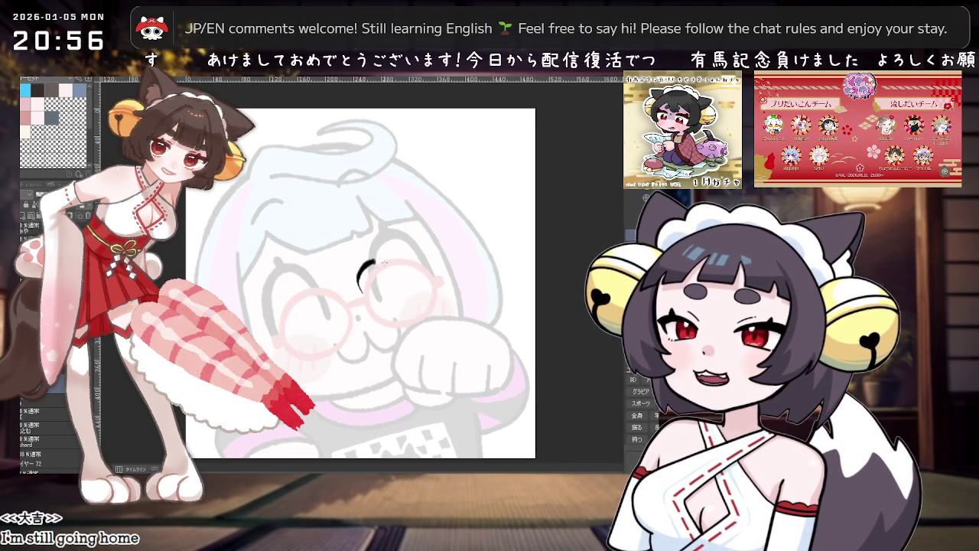
key(ctrl+z)
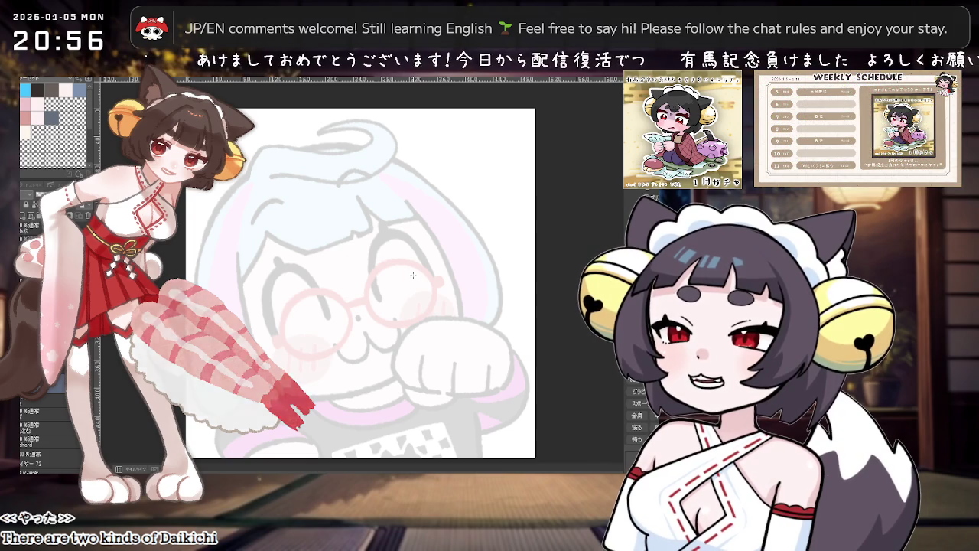
drag(421, 280, 371, 308)
key(ctrl+z)
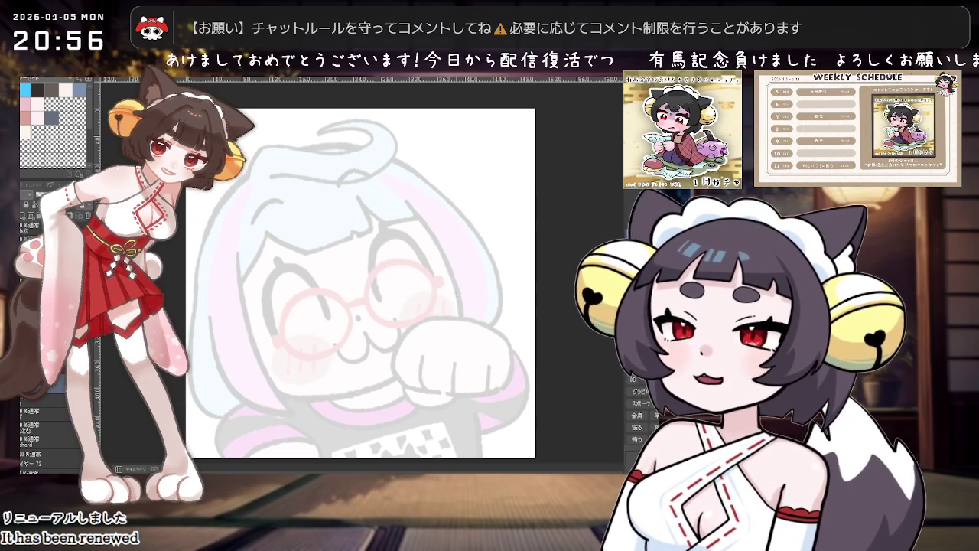
mouse_move(332, 187)
mouse_down()
mouse_move(321, 298)
mouse_move(352, 269)
mouse_up()
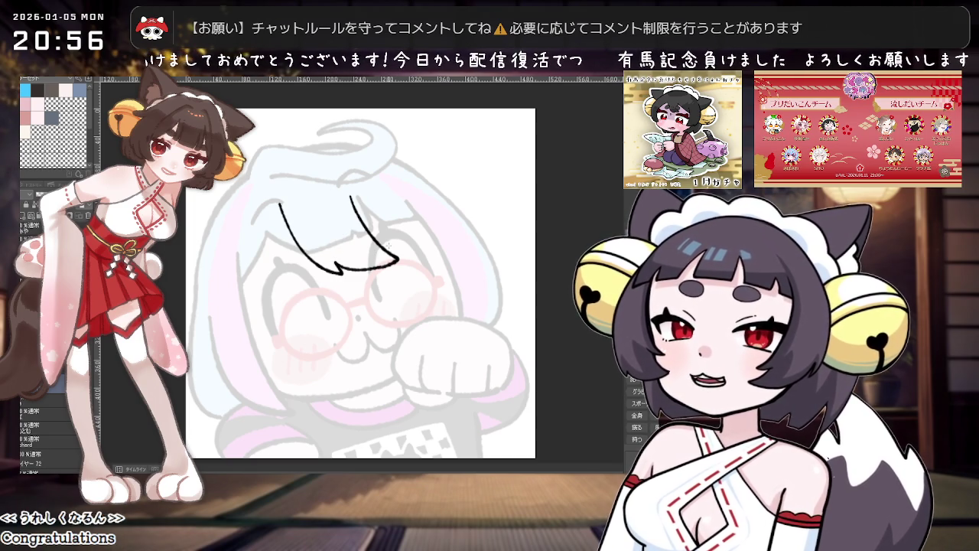
- Redraw the bangs strand as a new curve and add a second strand beside it
key(ctrl+z)
key(ctrl+z)
drag(287, 195, 373, 278)
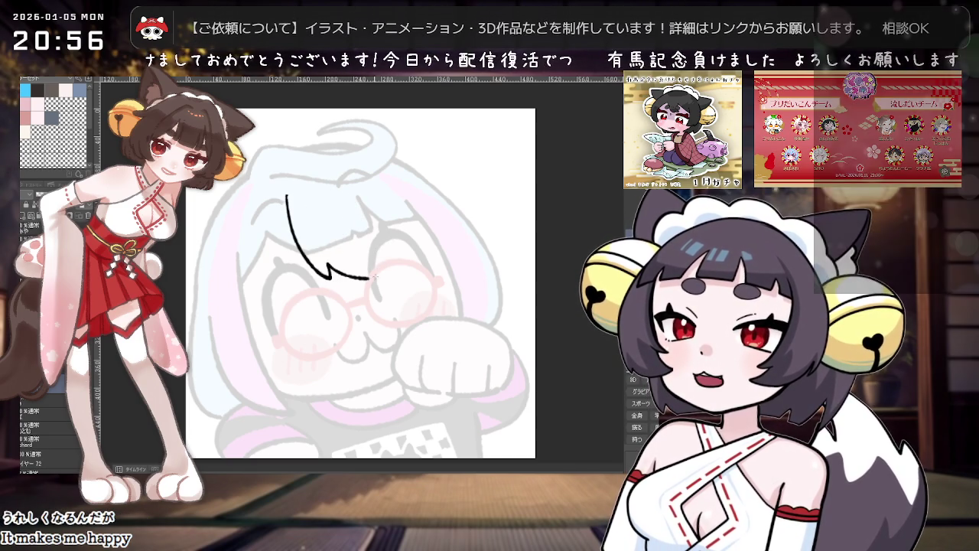
drag(350, 199, 379, 277)
key(ctrl+z)
drag(353, 208, 380, 275)
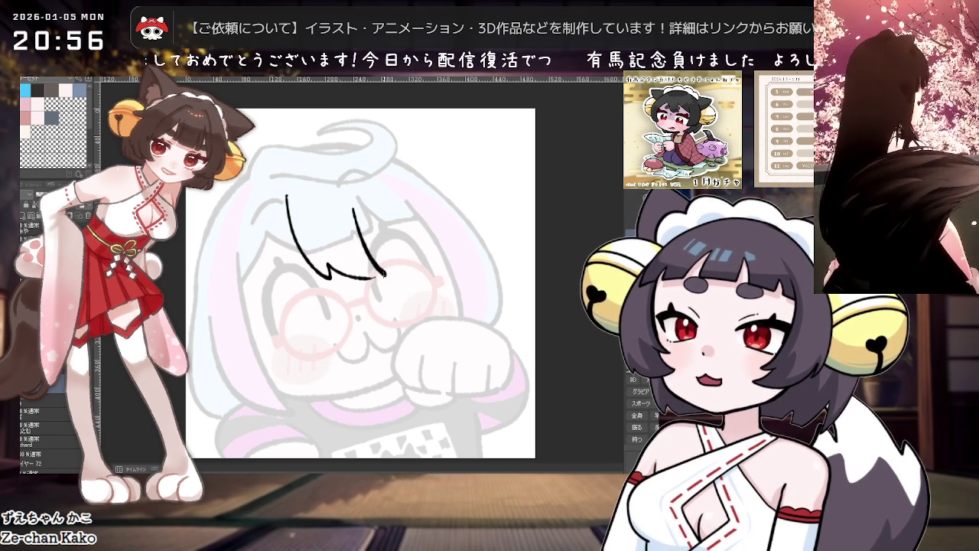
scroll(413, 204, down, 1)
scroll(413, 205, up, 1)
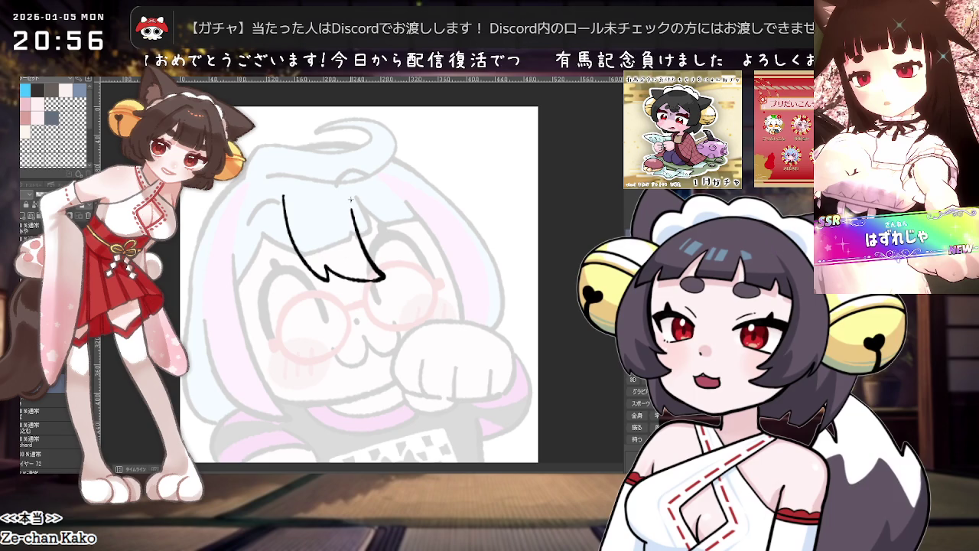
- Ink right-side hair strands curving down, with the canvas rotated clockwise then back
drag(350, 201, 437, 225)
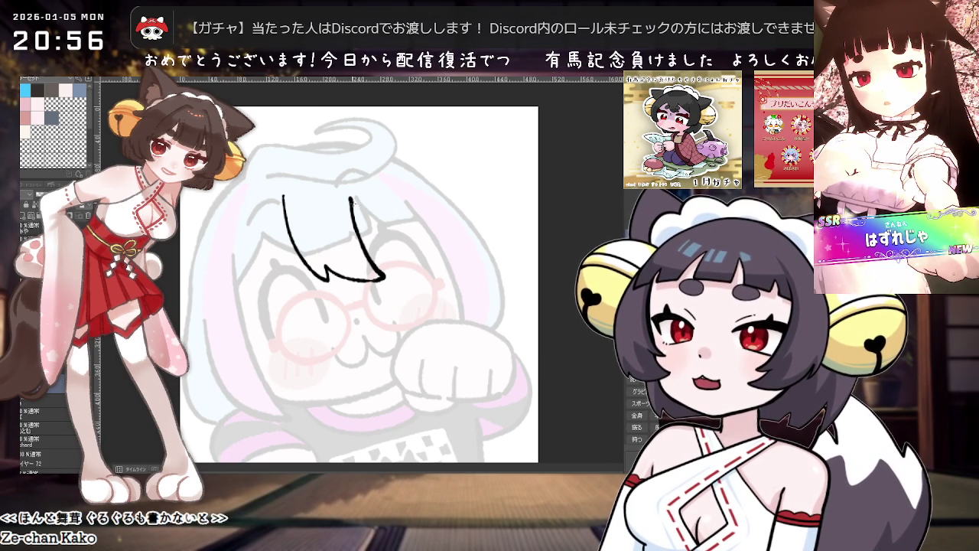
key(asciicircum)
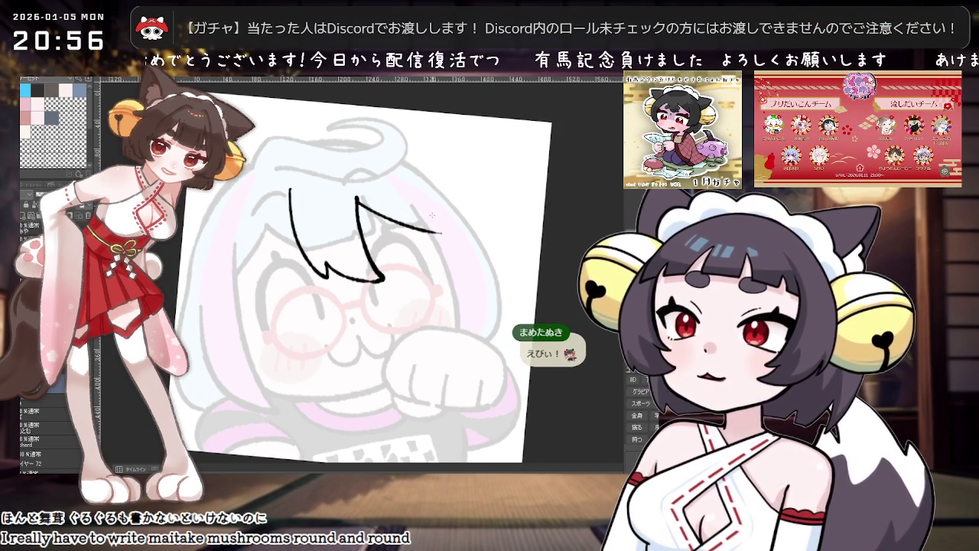
key(asciicircum)
key(asciicircum)
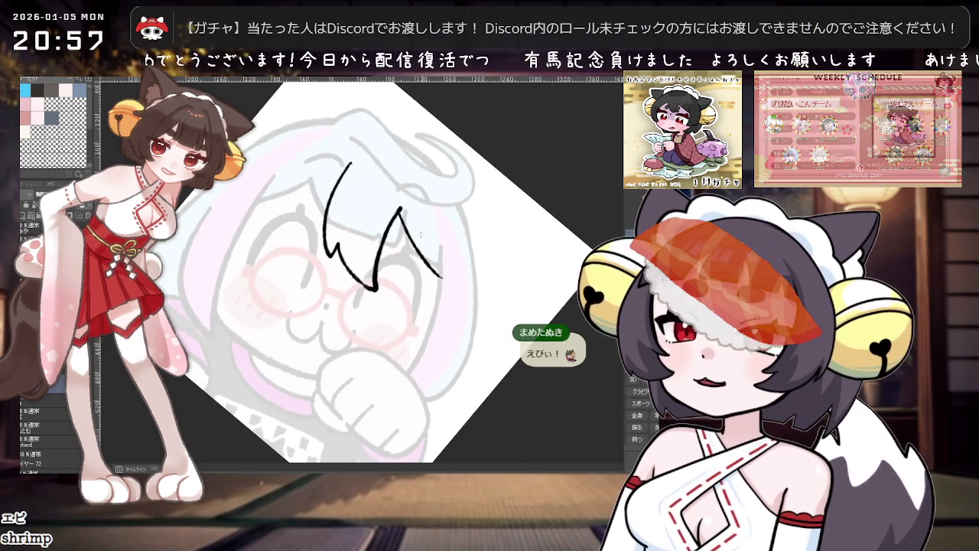
drag(398, 208, 442, 279)
key(minus)
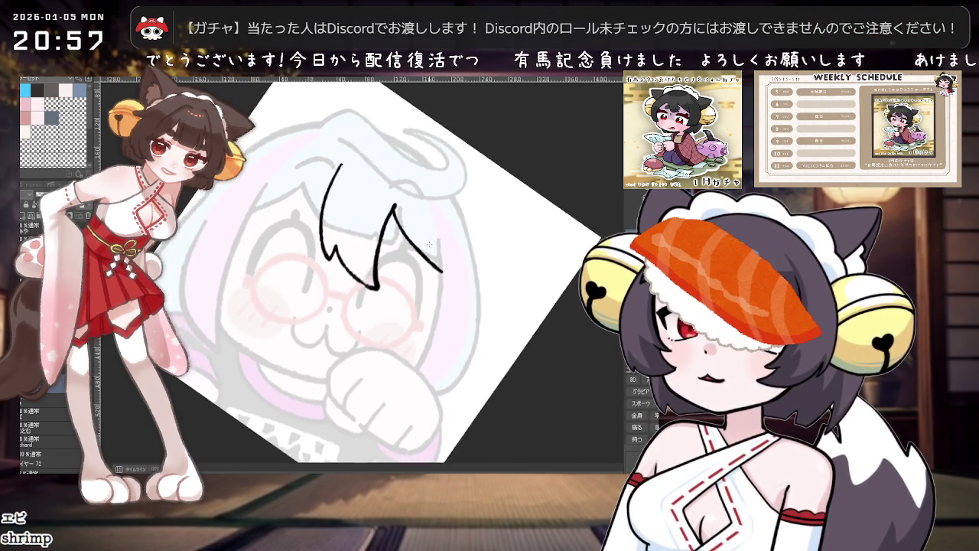
key(minus)
key(minus)
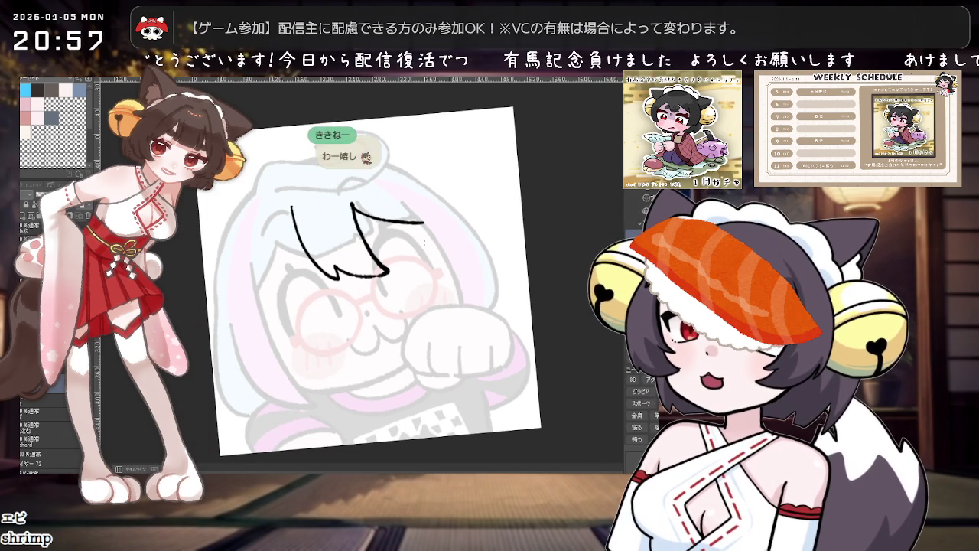
scroll(424, 242, up, 1)
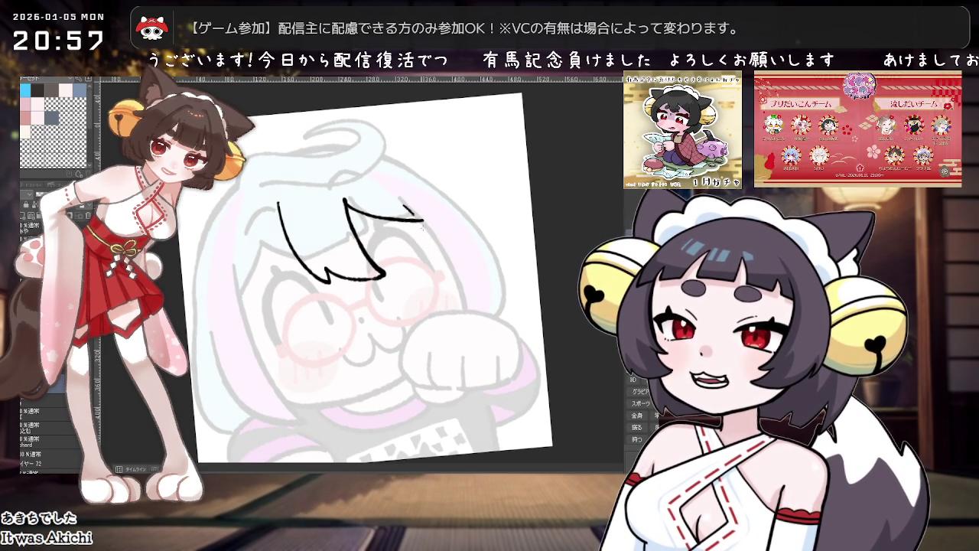
- Remove the right-side hair strokes, including a retried longer curve
key(ctrl+z)
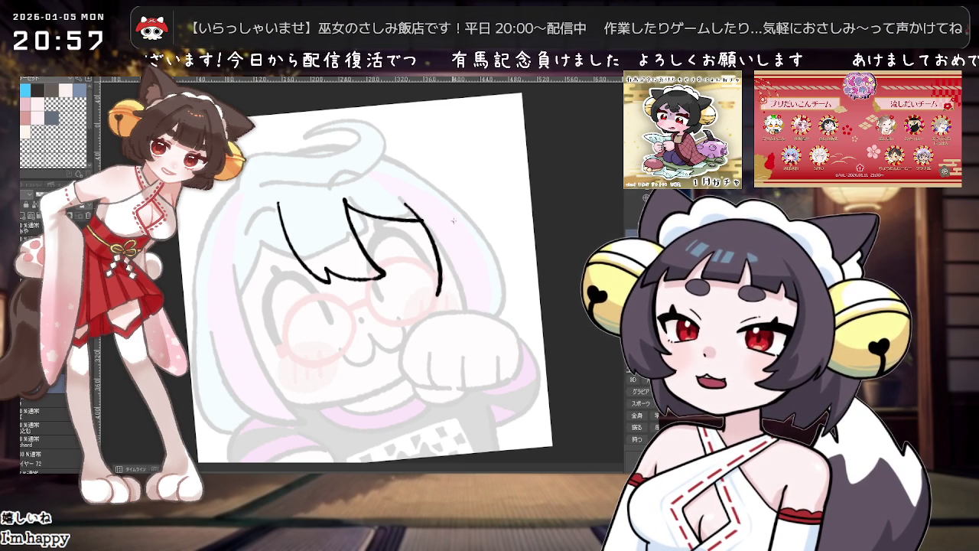
key(ctrl+z)
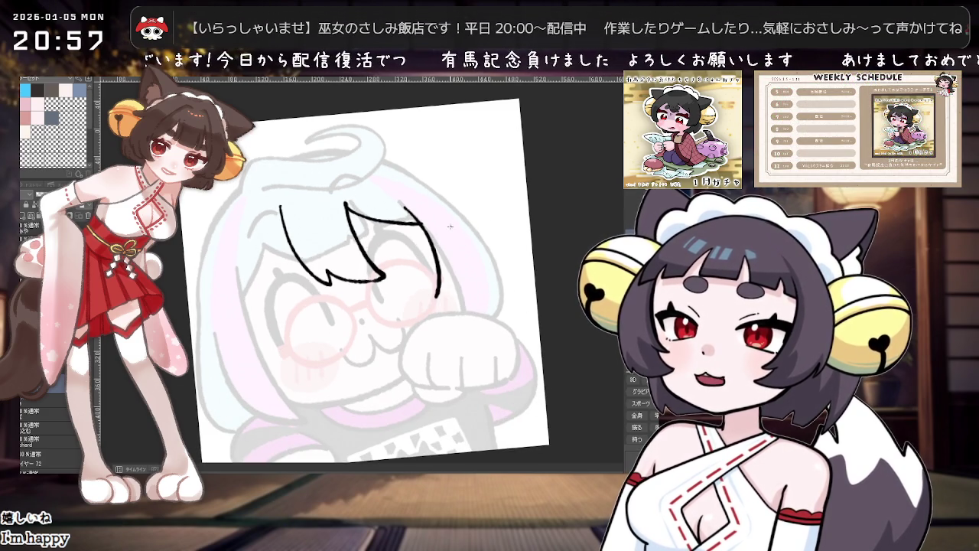
drag(456, 277, 437, 297)
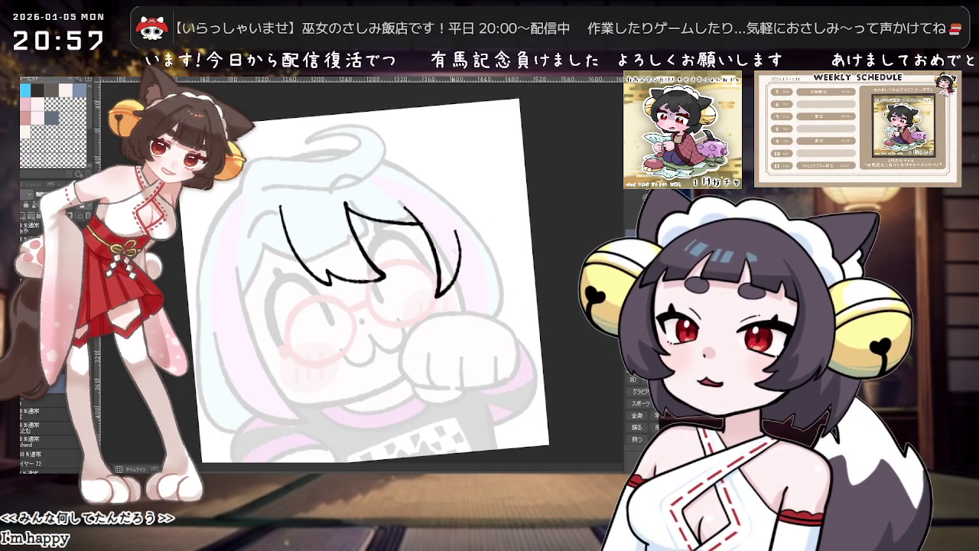
key(ctrl+z)
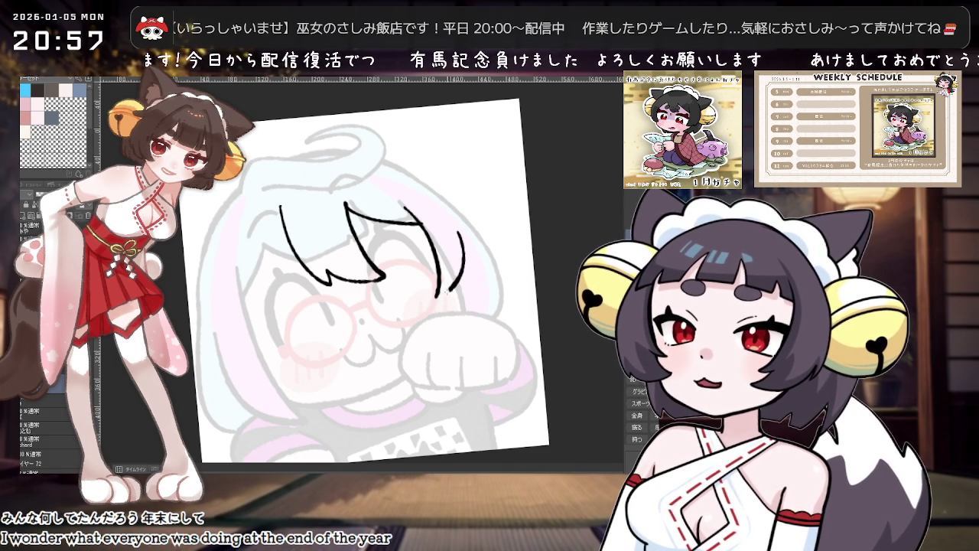
scroll(487, 230, down, 2)
scroll(487, 230, up, 2)
- Ink curved and vertical strands hanging down on the left of the bangs
drag(287, 217, 255, 291)
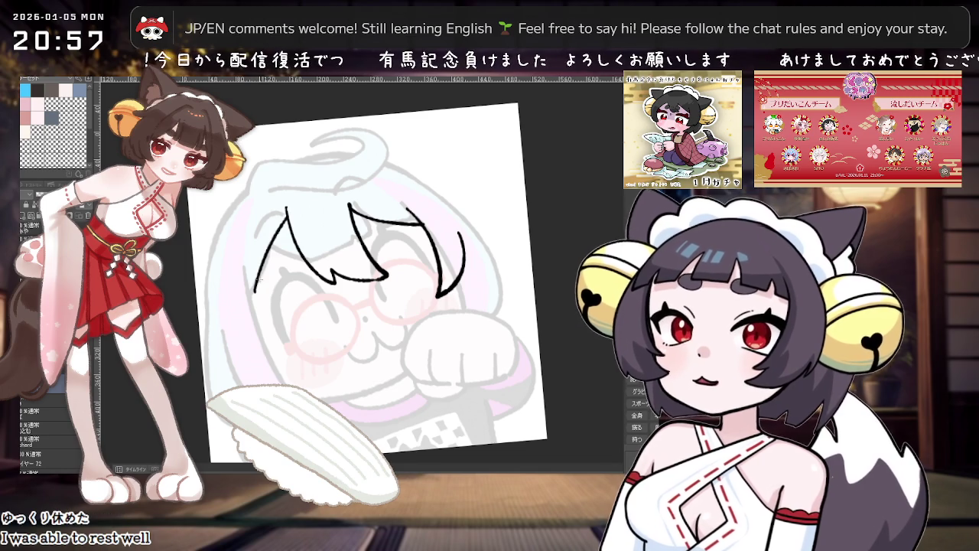
key(ctrl+z)
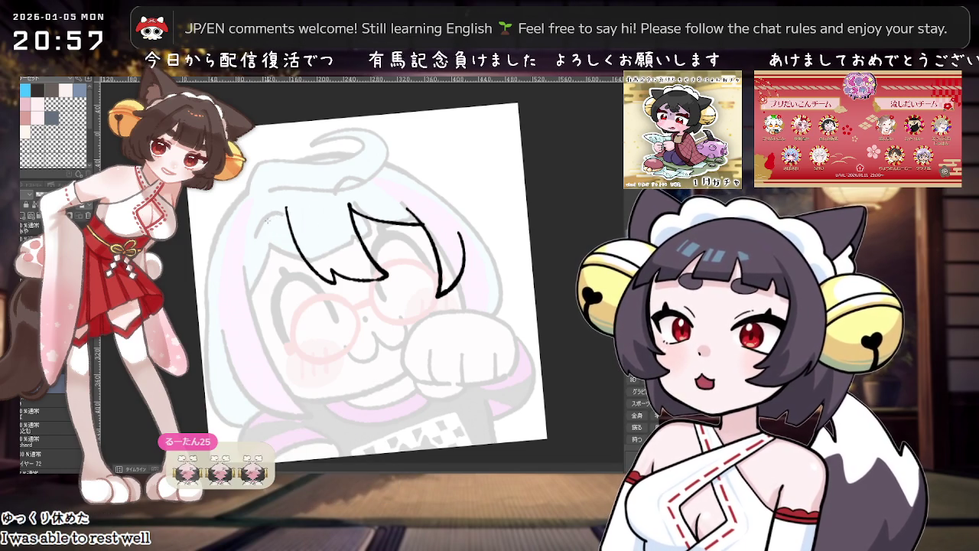
drag(268, 219, 295, 280)
drag(301, 282, 293, 218)
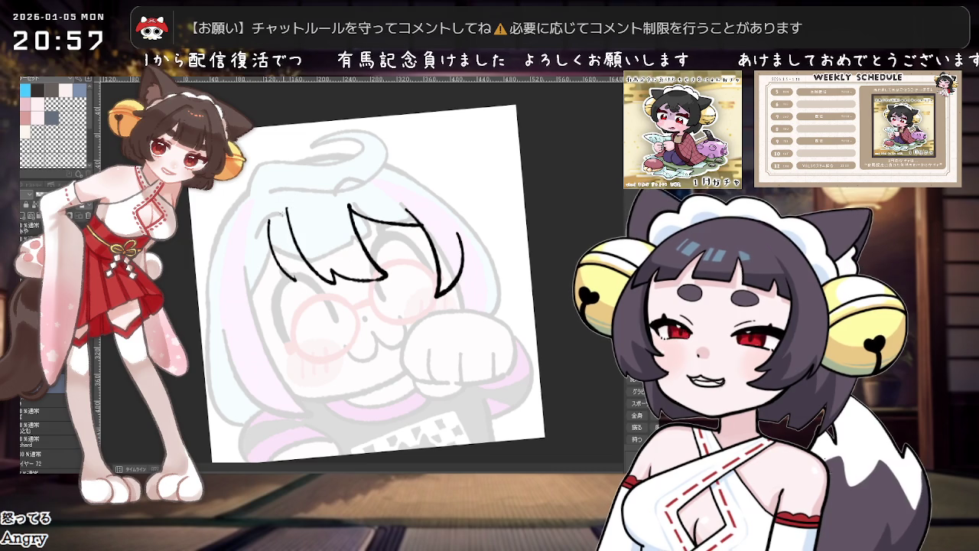
drag(273, 218, 303, 288)
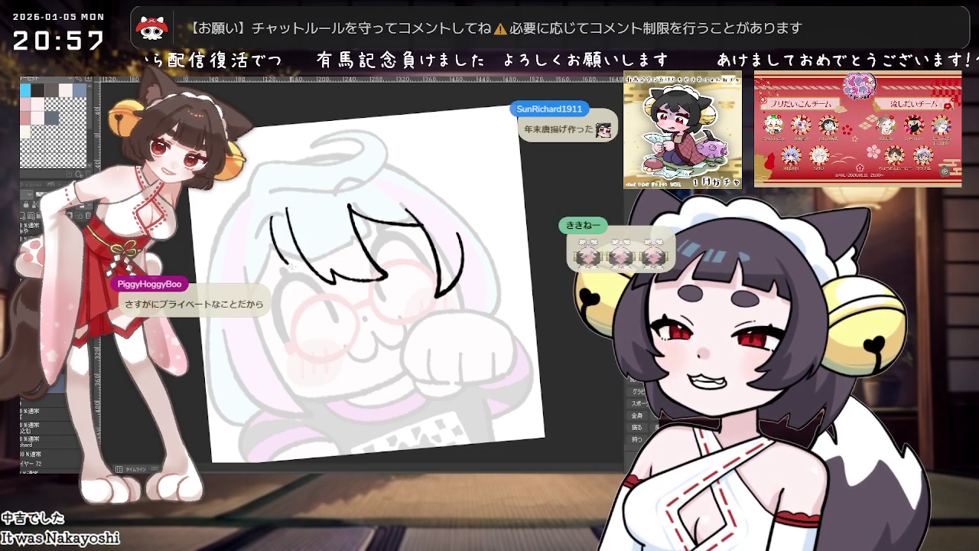
scroll(400, 178, down, 2)
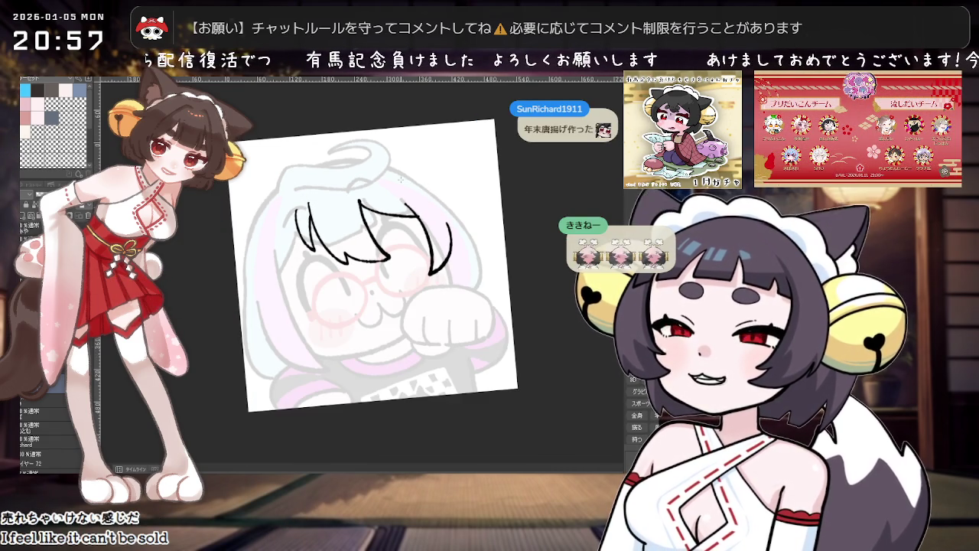
scroll(276, 247, up, 1)
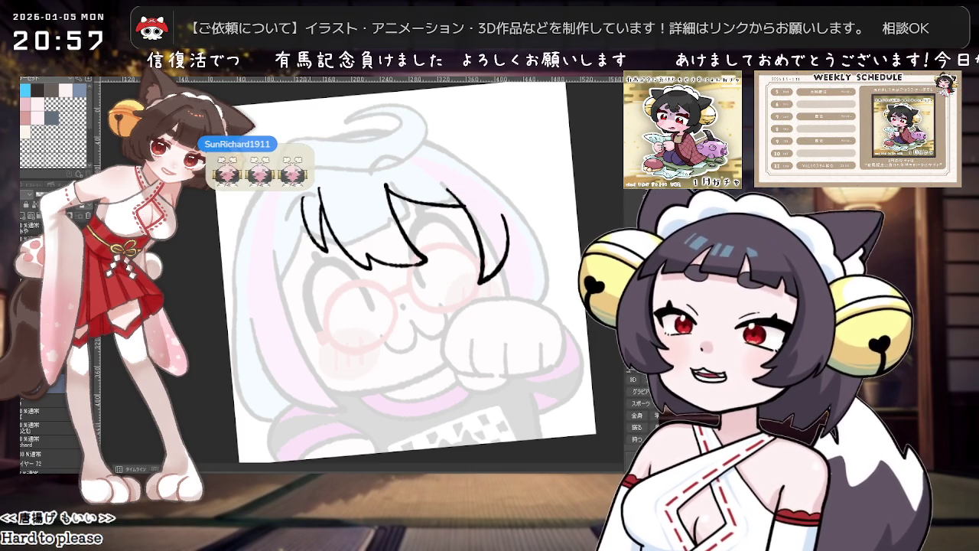
- Try several long strands at the hair's left edge, undoing the rough ones
drag(302, 201, 284, 247)
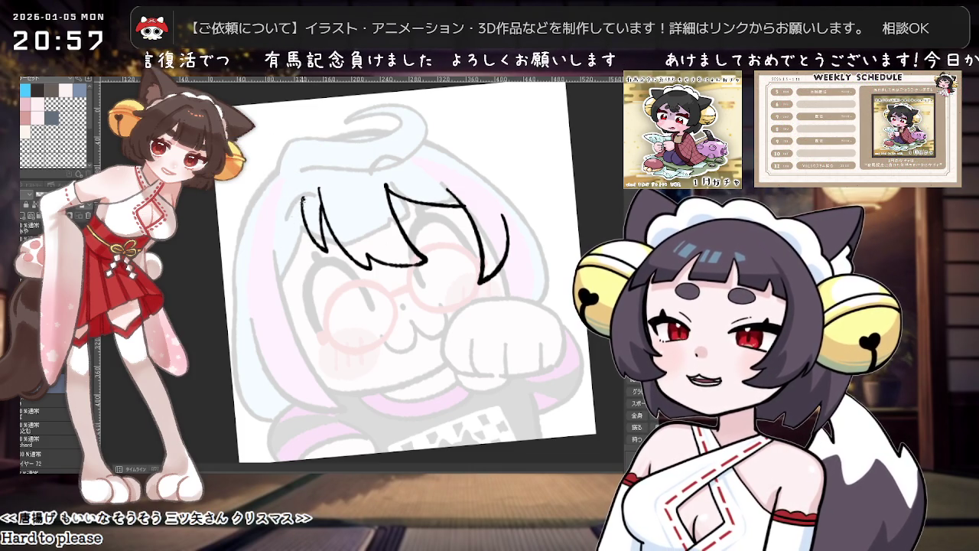
drag(302, 198, 285, 238)
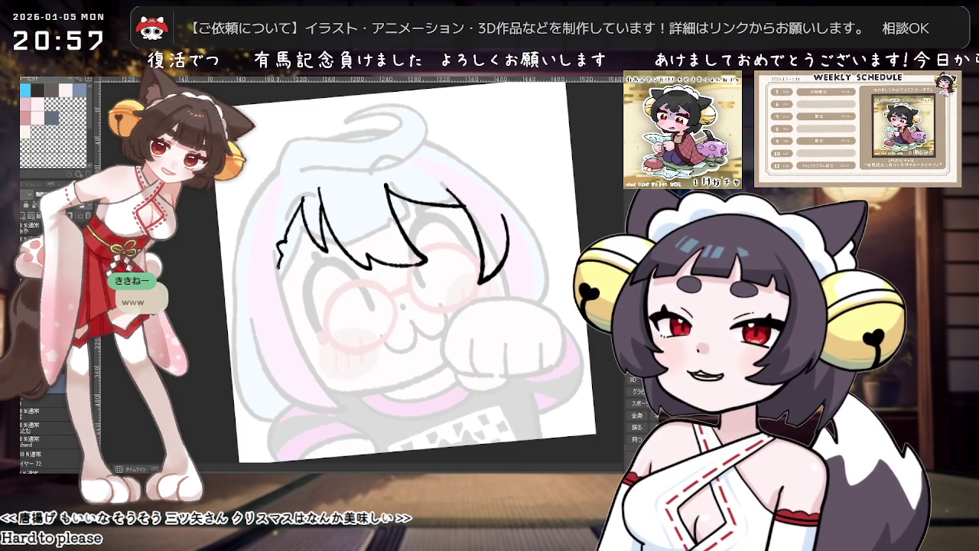
key(ctrl+z)
drag(302, 197, 280, 283)
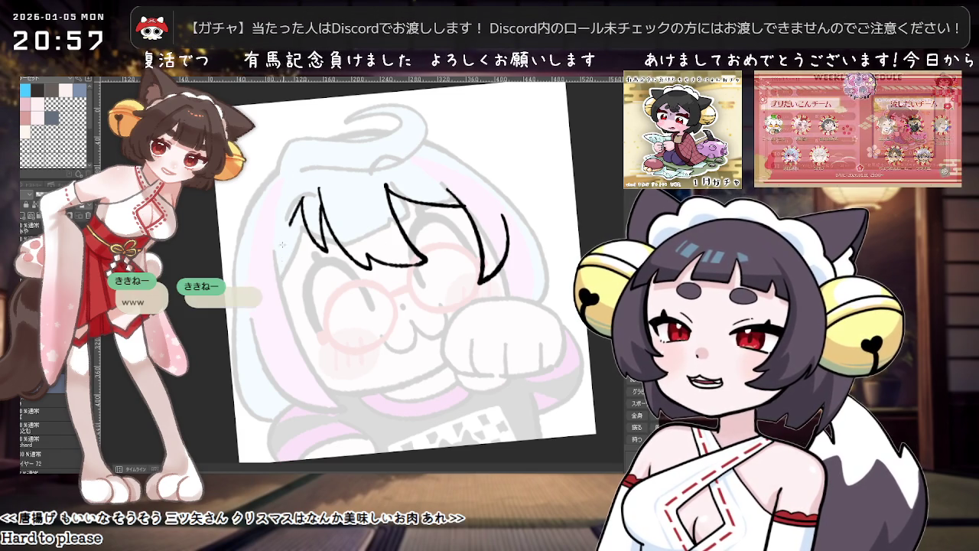
drag(303, 197, 277, 262)
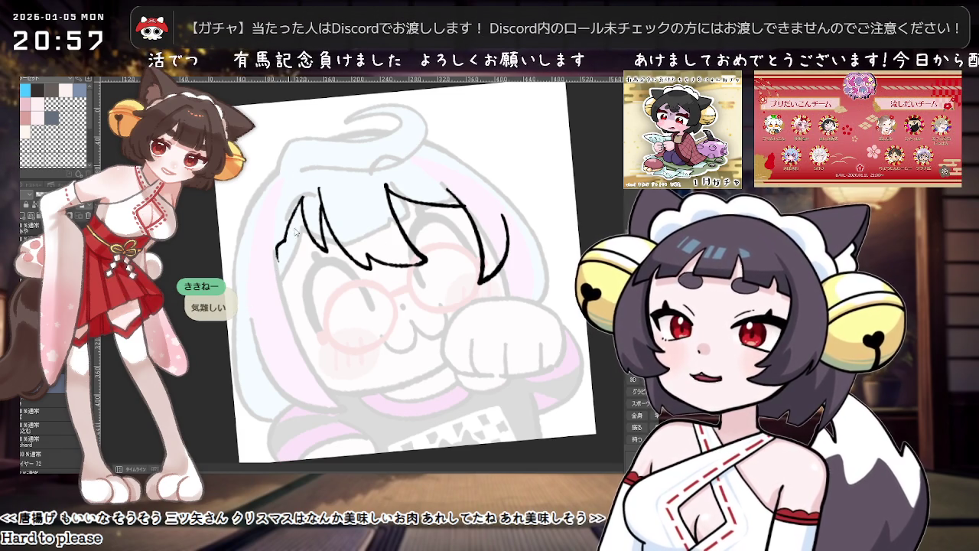
key(ctrl+z)
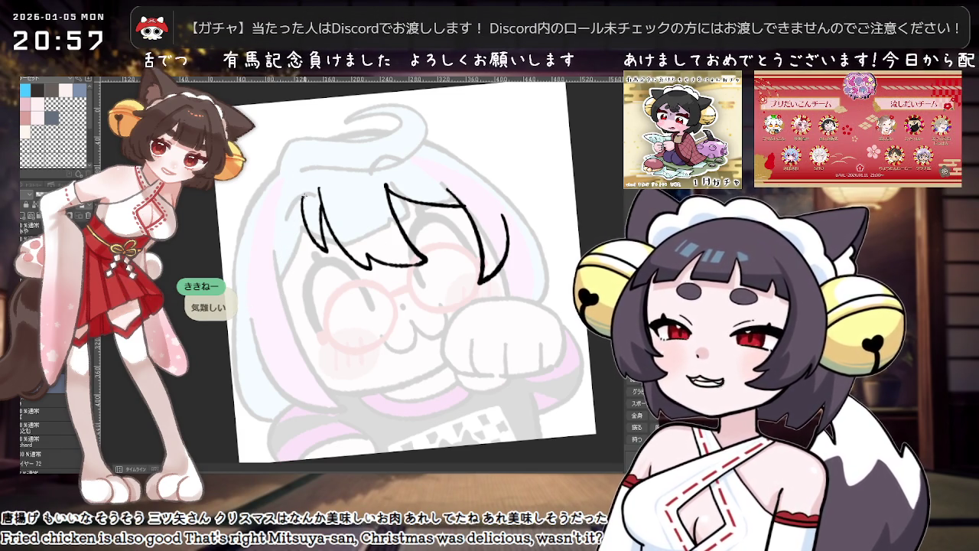
drag(302, 197, 286, 306)
key(ctrl+z)
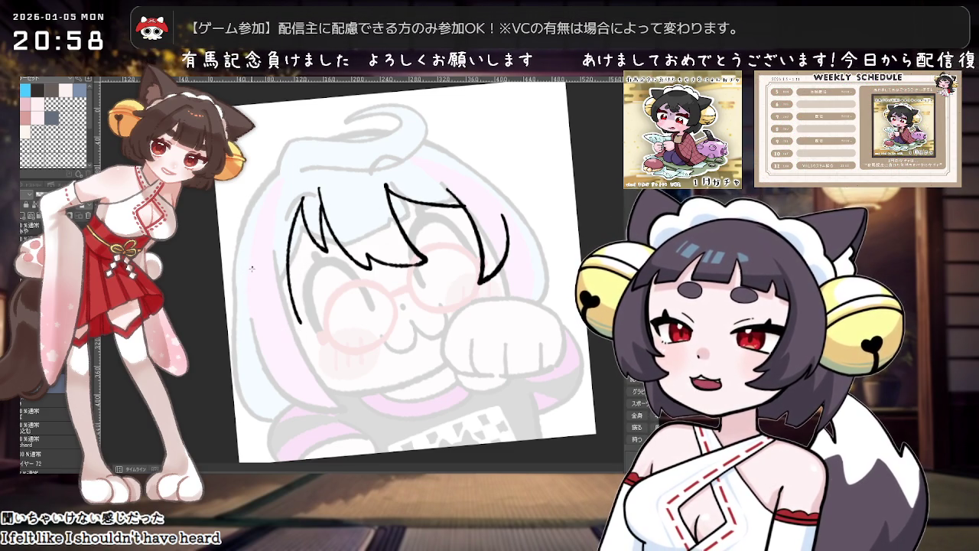
- Reset the canvas view, tilt it clockwise, then rotate it back nearly level
key(ctrl+0)
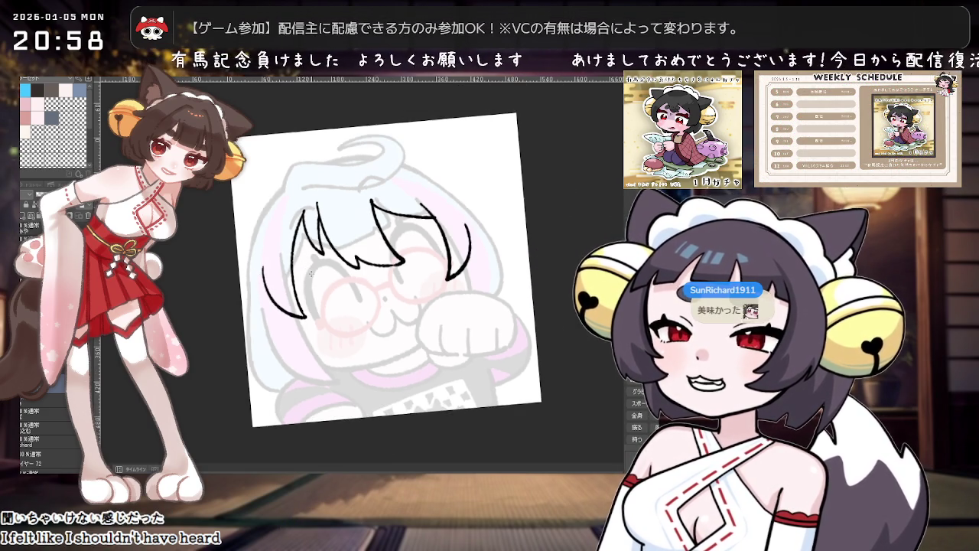
drag(394, 436, 272, 189)
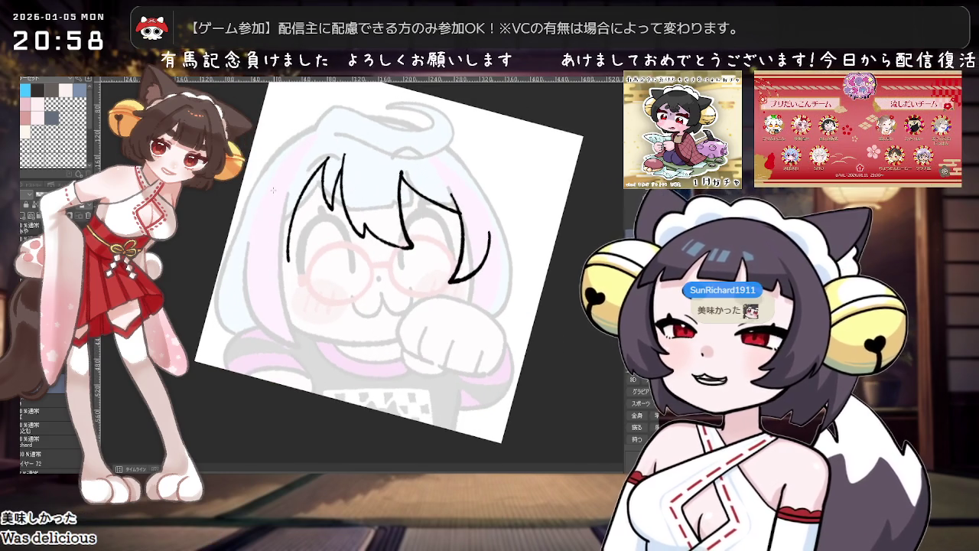
drag(292, 229, 304, 273)
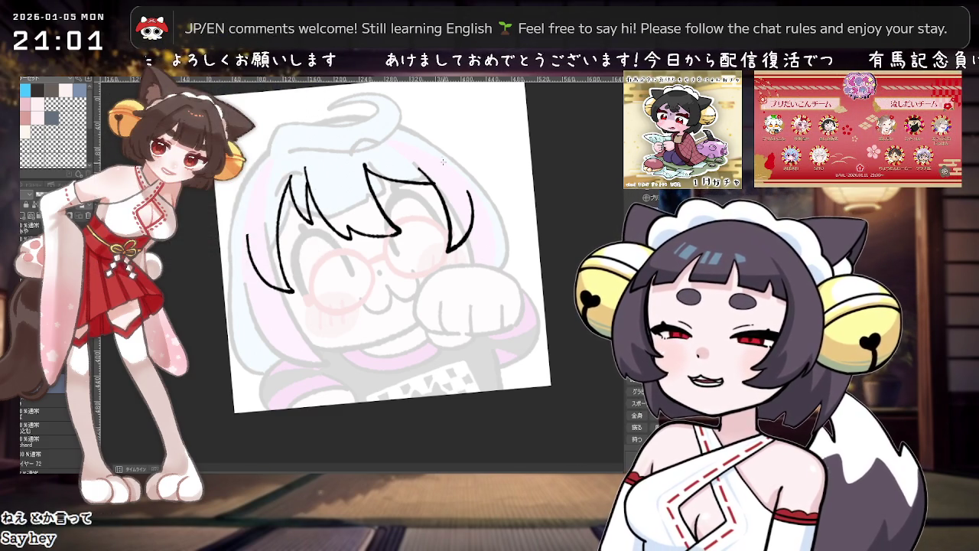
- Straighten the view and ink the lower-left hair curve in two strokes
key(ctrl+0)
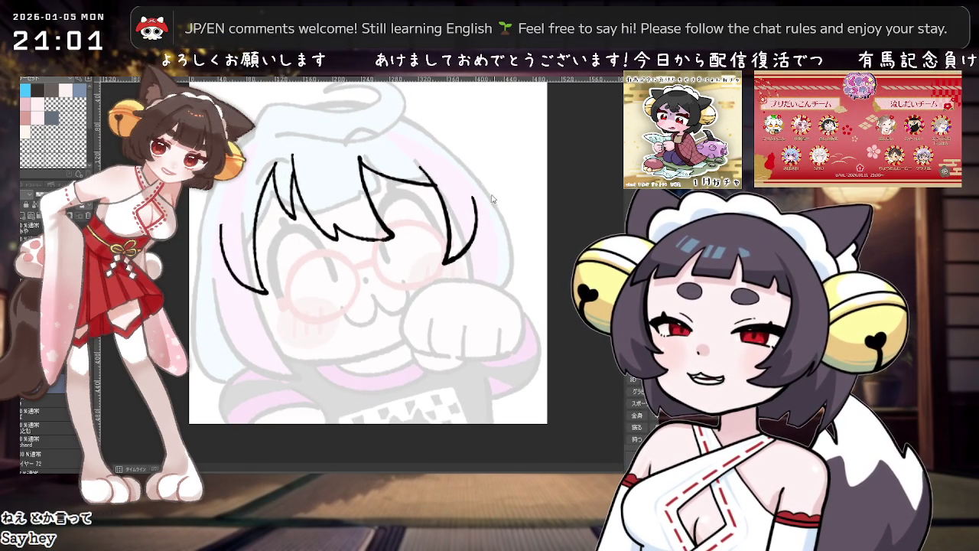
scroll(492, 198, down, 1)
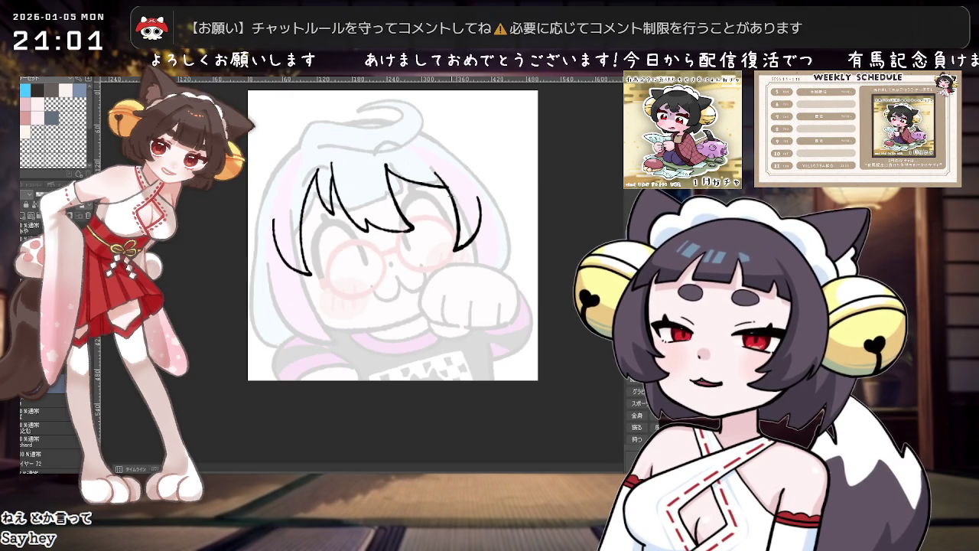
scroll(414, 123, up, 1)
drag(231, 277, 270, 317)
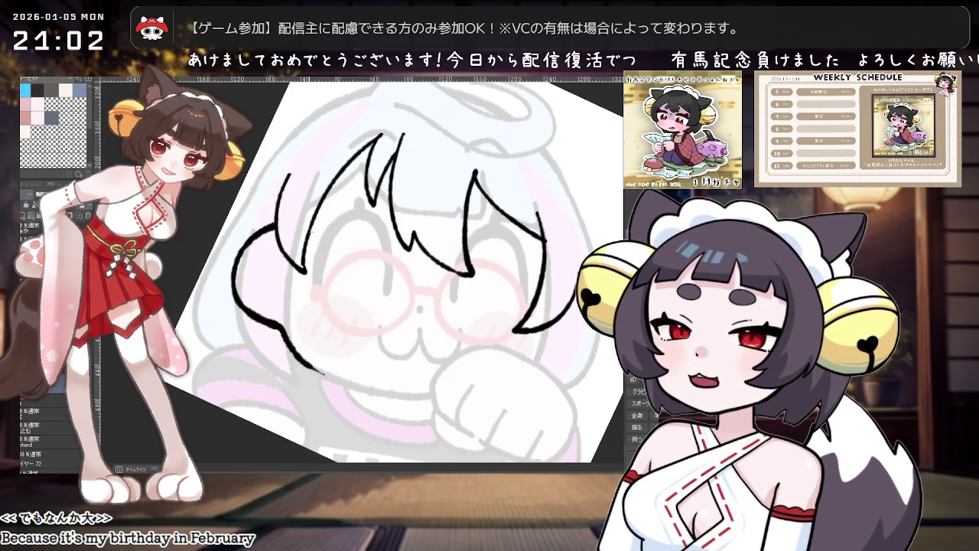
drag(281, 323, 338, 359)
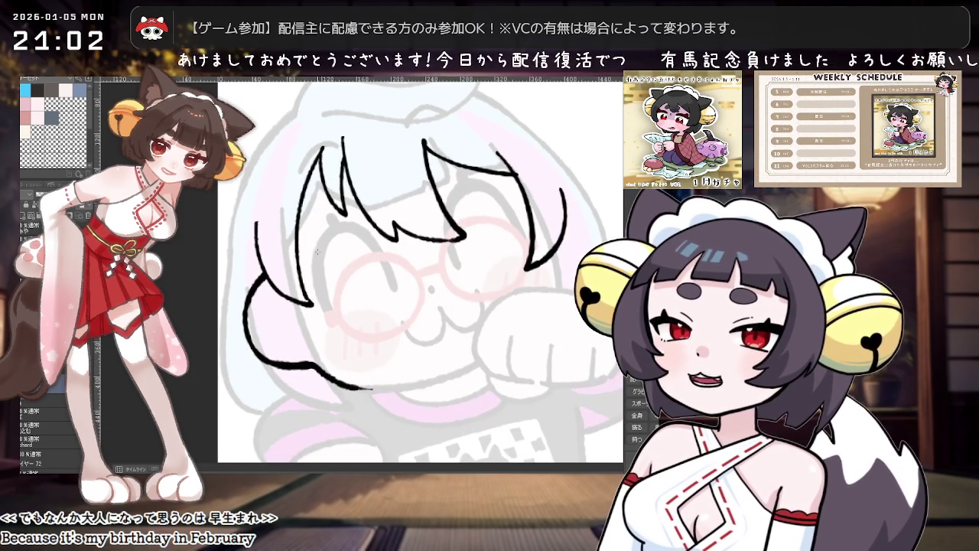
scroll(317, 251, up, 1)
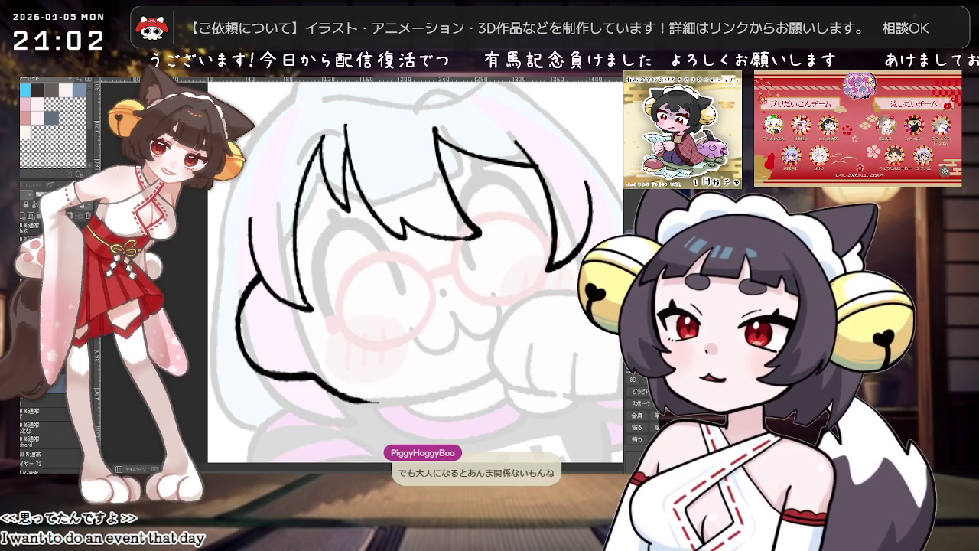
- Draw a small stroke low on the face, then remove the lower chin stroke
scroll(392, 243, down, 2)
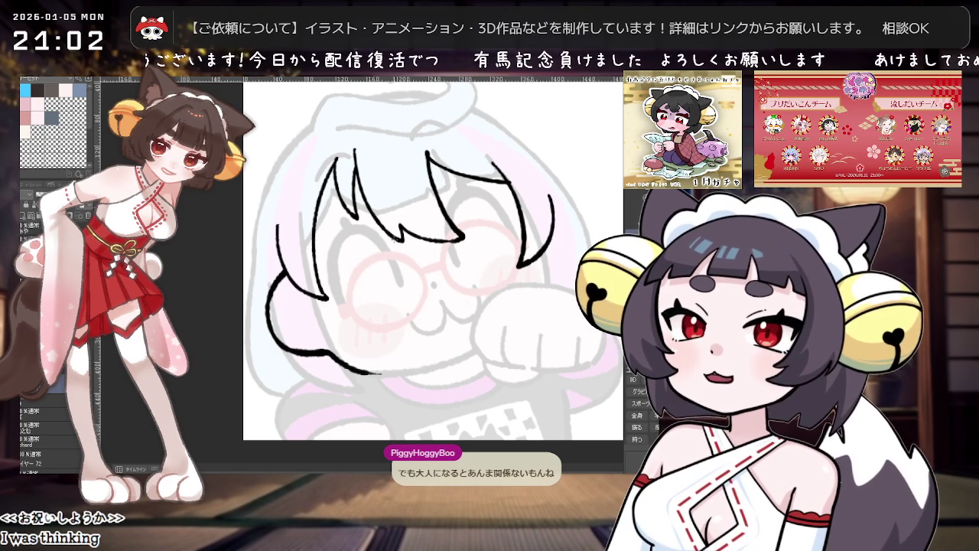
drag(373, 317, 414, 341)
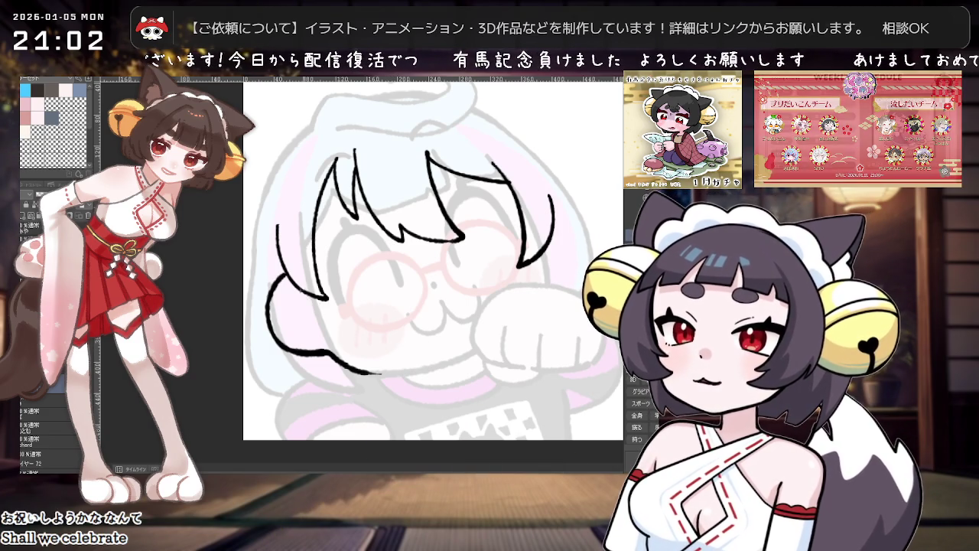
key(ctrl+z)
key(ctrl+z)
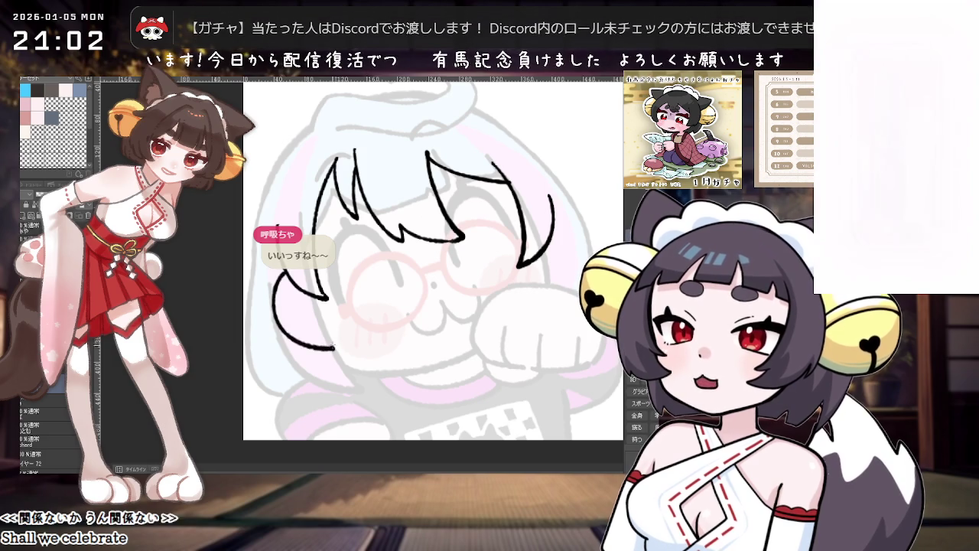
- Ink the left face outline, jawline and small cheek marks, redrawing the overlong jaw stroke
drag(277, 277, 323, 349)
key(ctrl+z)
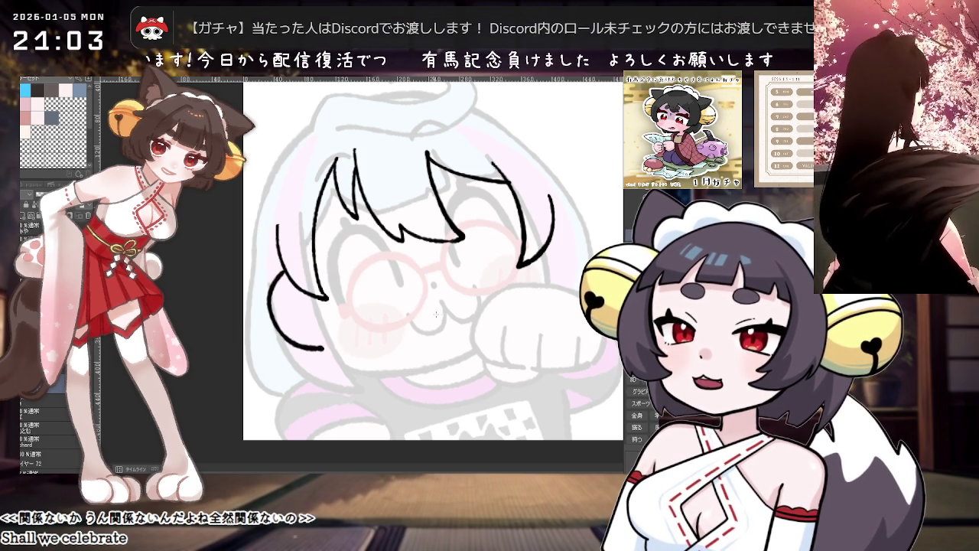
mouse_move(276, 226)
mouse_down()
mouse_move(279, 342)
mouse_move(333, 355)
mouse_move(350, 331)
mouse_up()
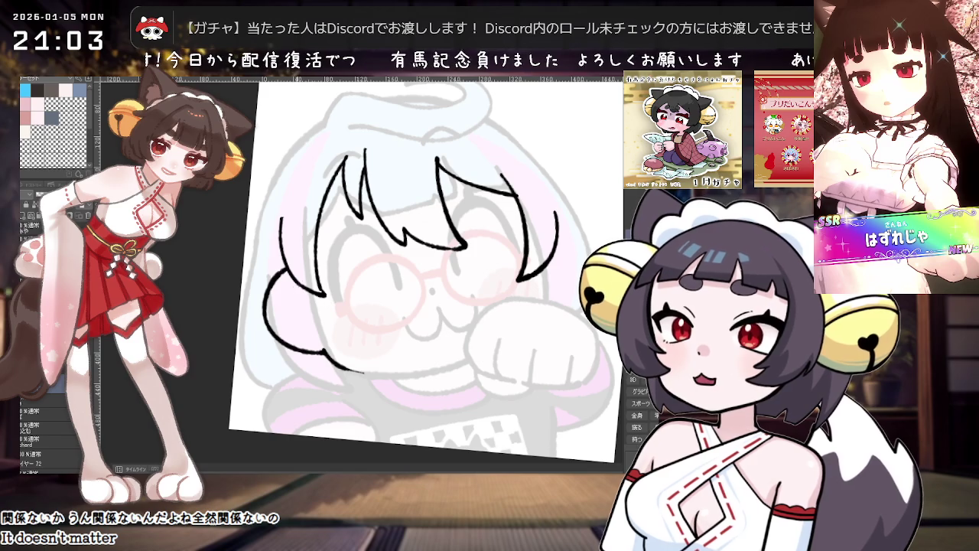
mouse_move(285, 292)
mouse_down()
mouse_move(283, 307)
mouse_move(266, 309)
mouse_up()
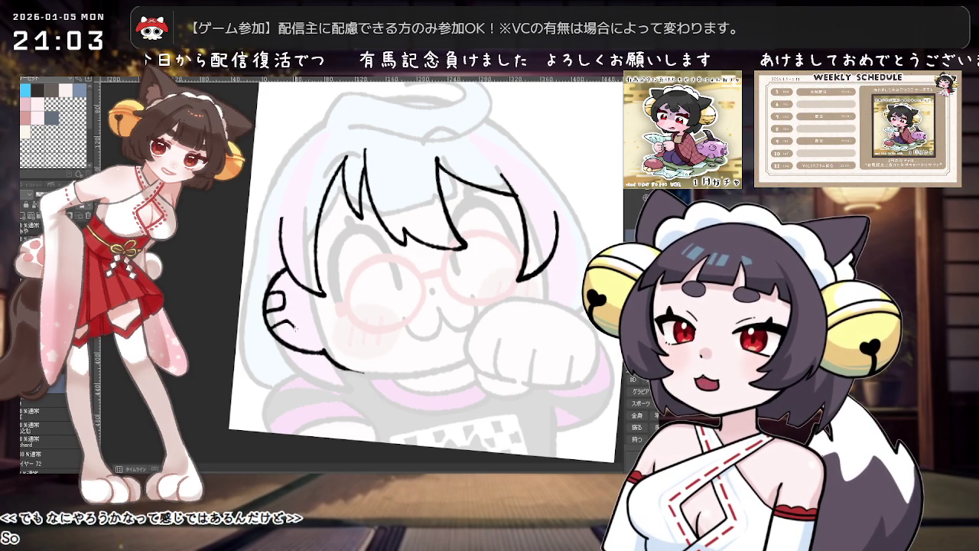
drag(268, 320, 294, 332)
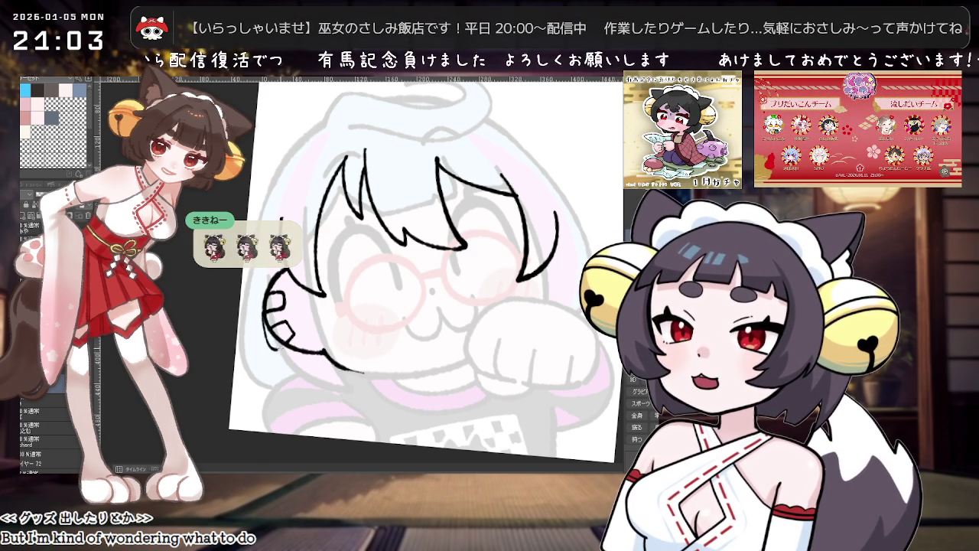
drag(282, 217, 278, 273)
drag(265, 310, 269, 348)
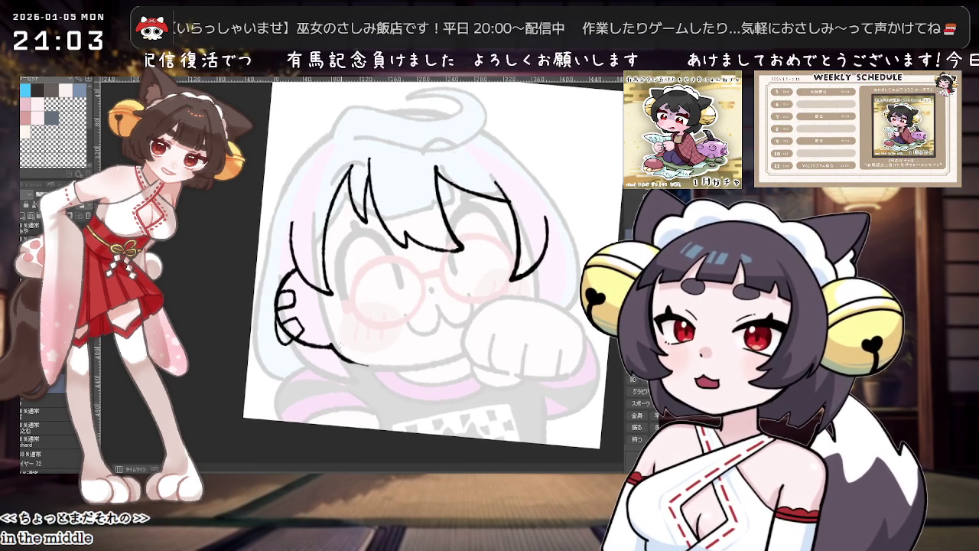
drag(306, 305, 318, 324)
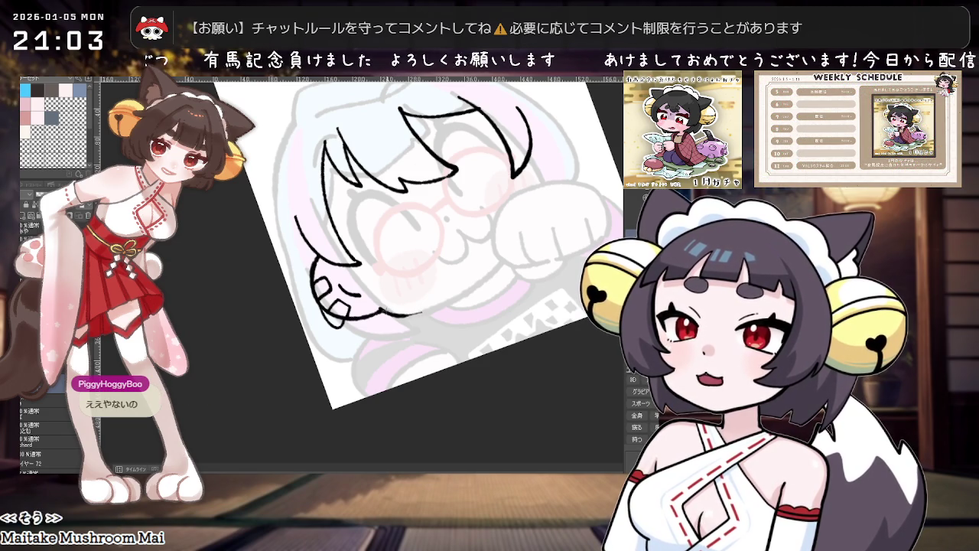
- Return the canvas rotation to level, pan over, and extend the short line right of the hair
key(asciicircum)
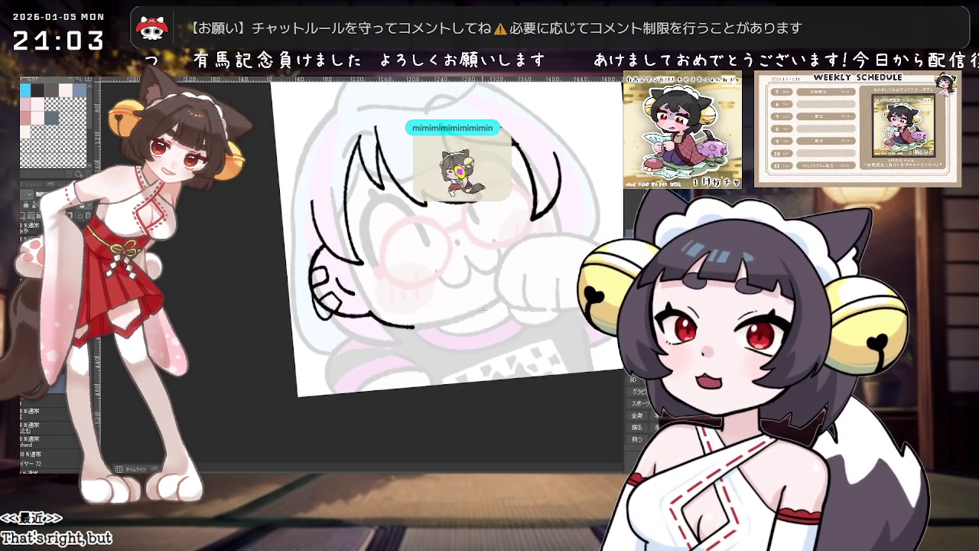
key(ctrl+0)
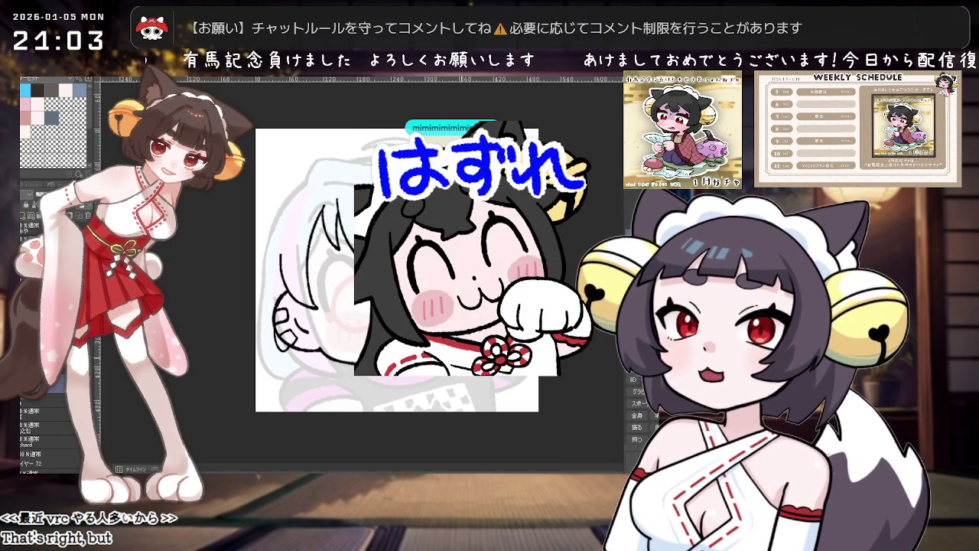
scroll(383, 252, up, 2)
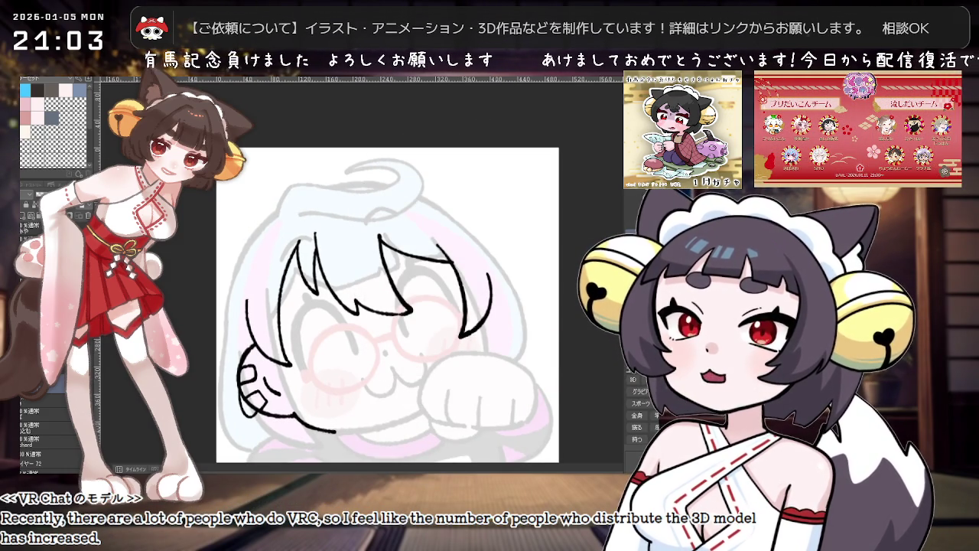
drag(499, 295, 422, 260)
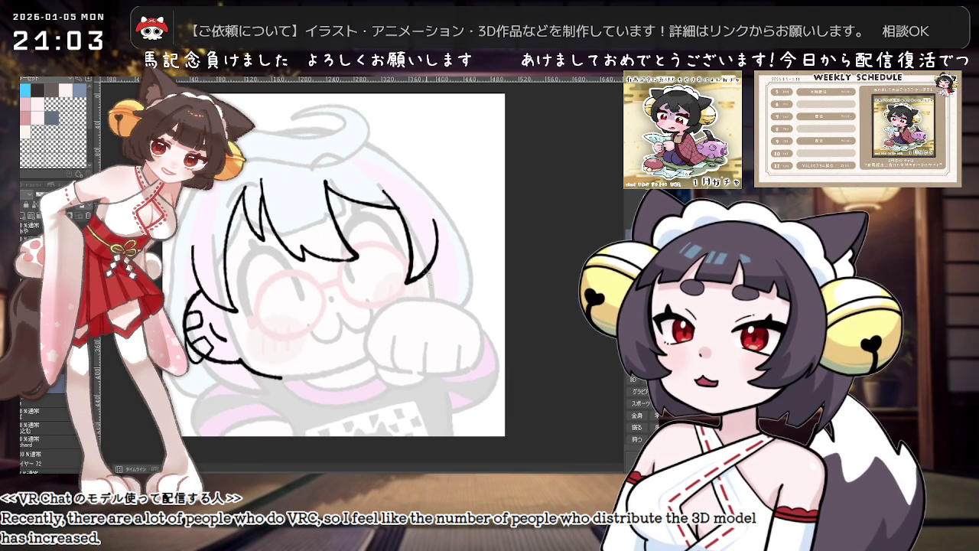
drag(430, 273, 433, 300)
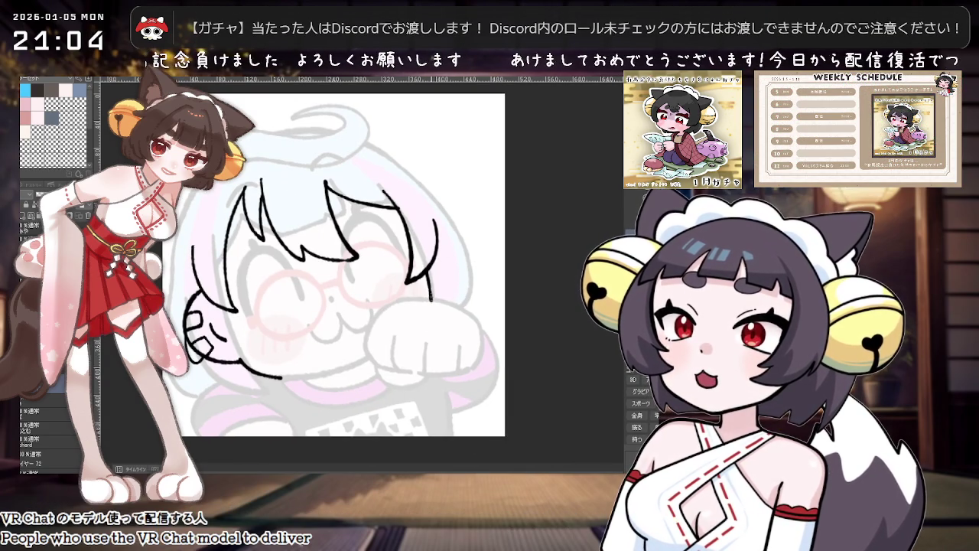
scroll(429, 292, down, 1)
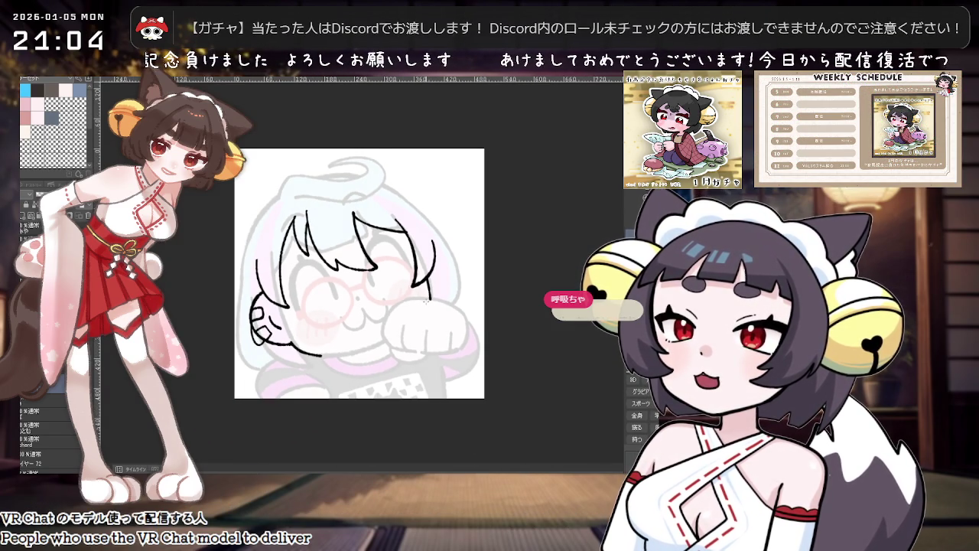
- Adjust the zoom and draw one curved stroke down the right side of the head
scroll(428, 298, up, 1)
scroll(426, 302, down, 1)
scroll(426, 303, up, 1)
scroll(426, 302, down, 1)
scroll(426, 303, down, 1)
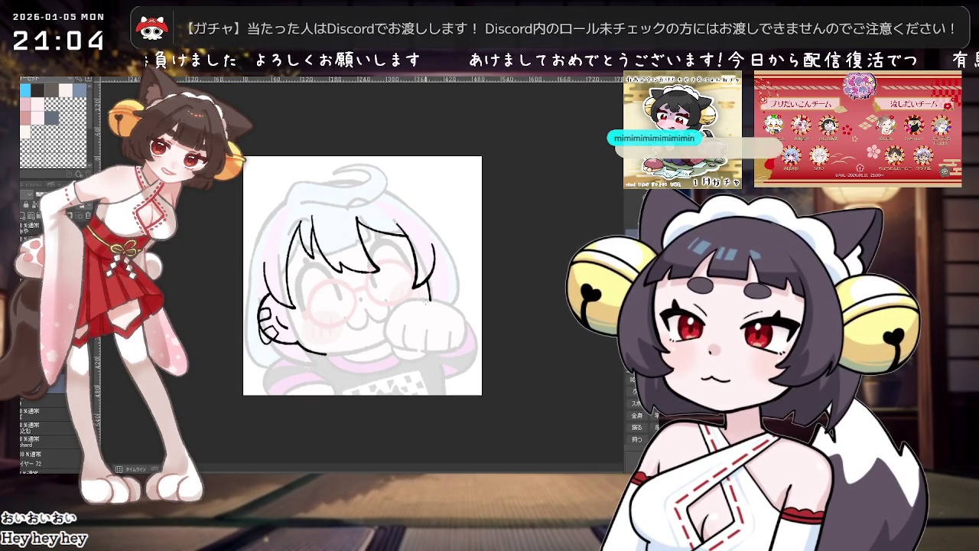
scroll(452, 264, up, 1)
drag(443, 241, 458, 309)
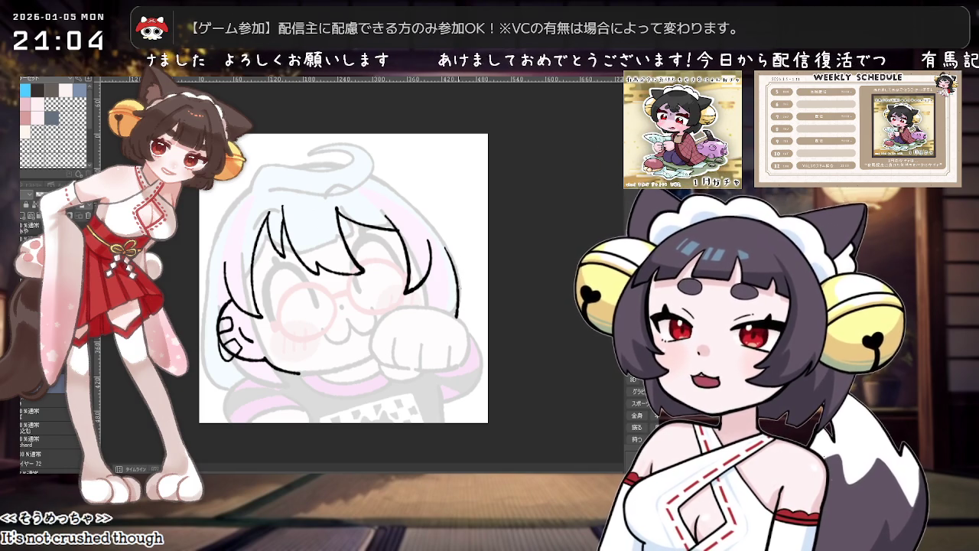
scroll(455, 284, down, 2)
scroll(438, 284, up, 1)
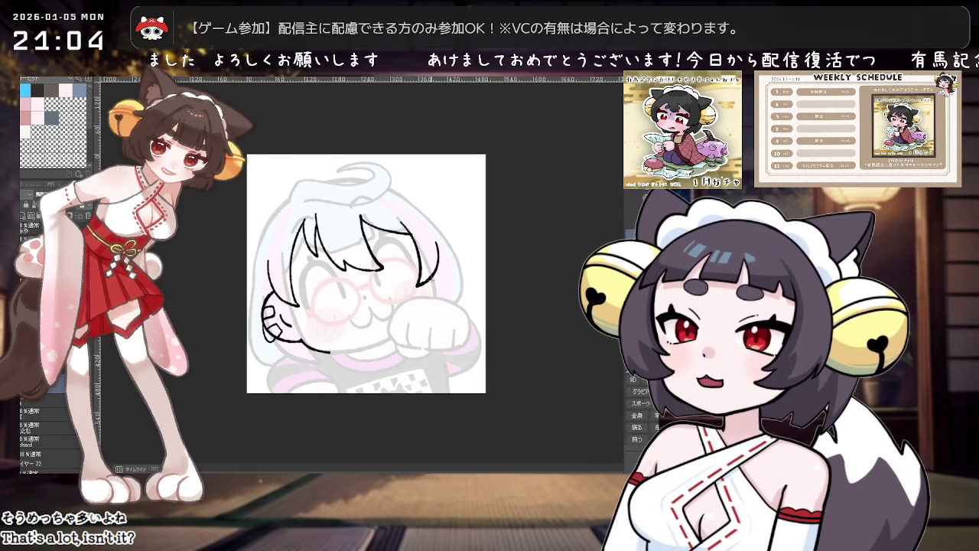
scroll(435, 292, up, 1)
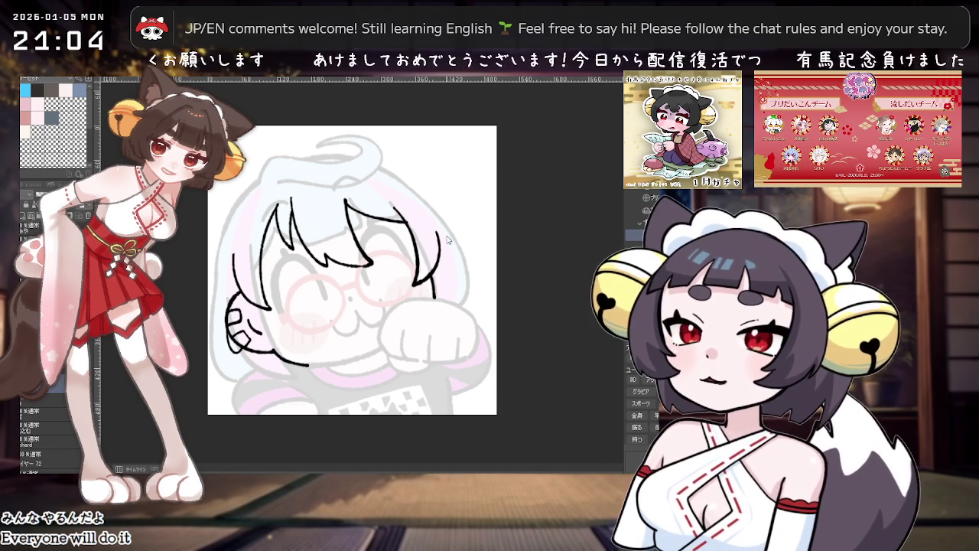
- Extend the right-side hair line downward
drag(459, 249, 447, 321)
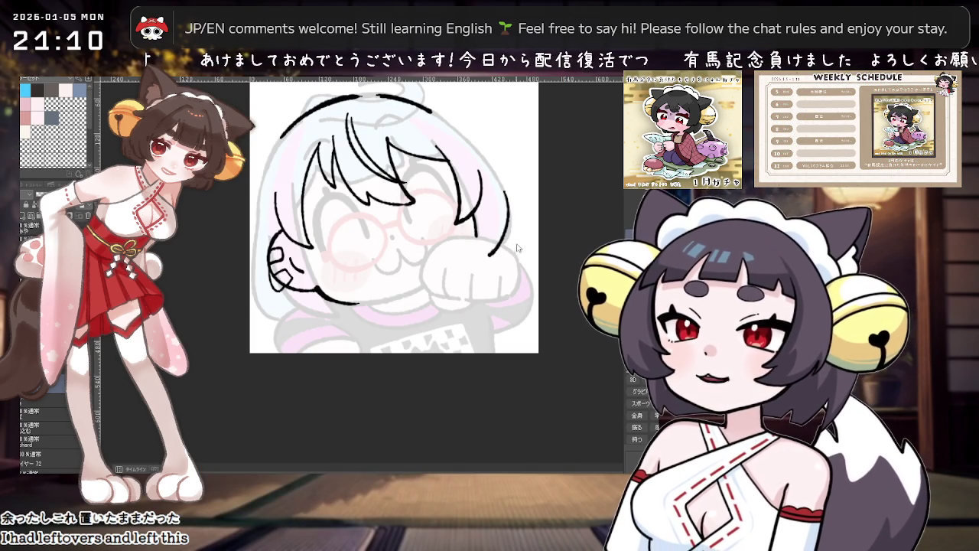
- Zoom in on the drawing and undo the stray vertical stroke at the left edge
scroll(496, 268, up, 1)
scroll(475, 321, up, 1)
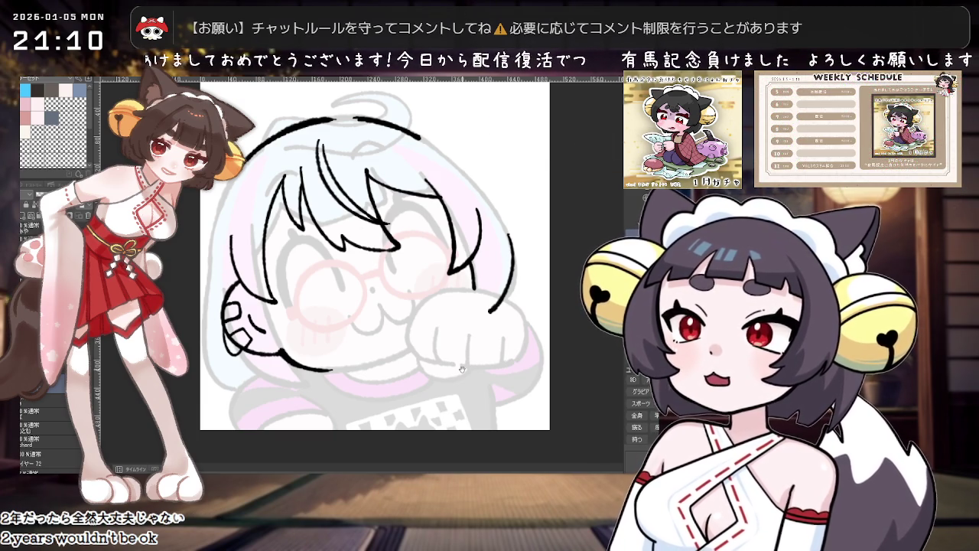
scroll(461, 369, down, 2)
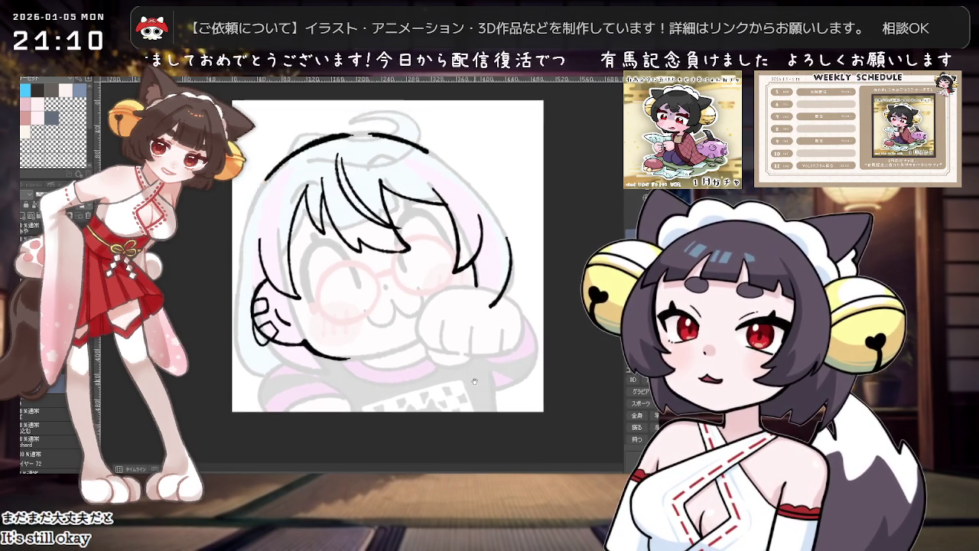
scroll(482, 375, up, 1)
scroll(483, 393, down, 1)
scroll(482, 394, down, 1)
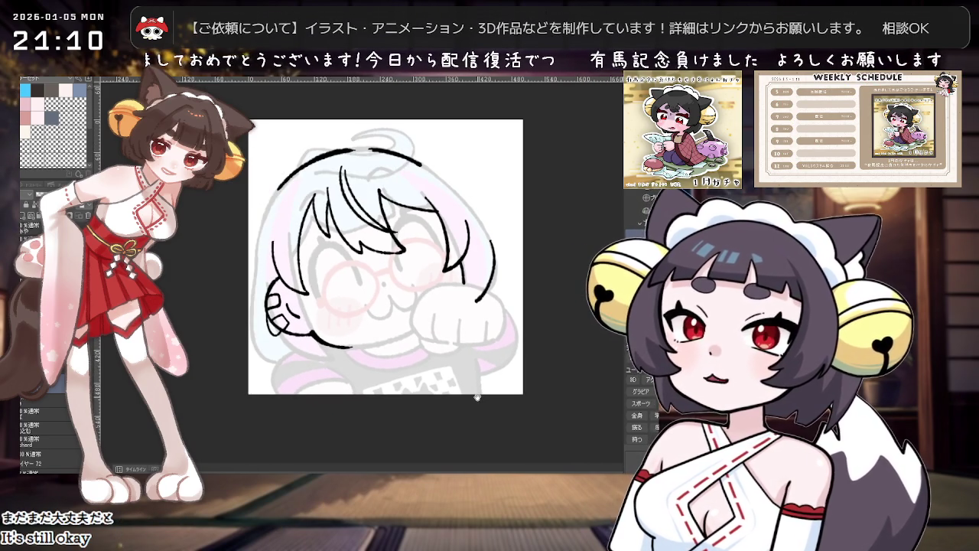
scroll(478, 396, down, 1)
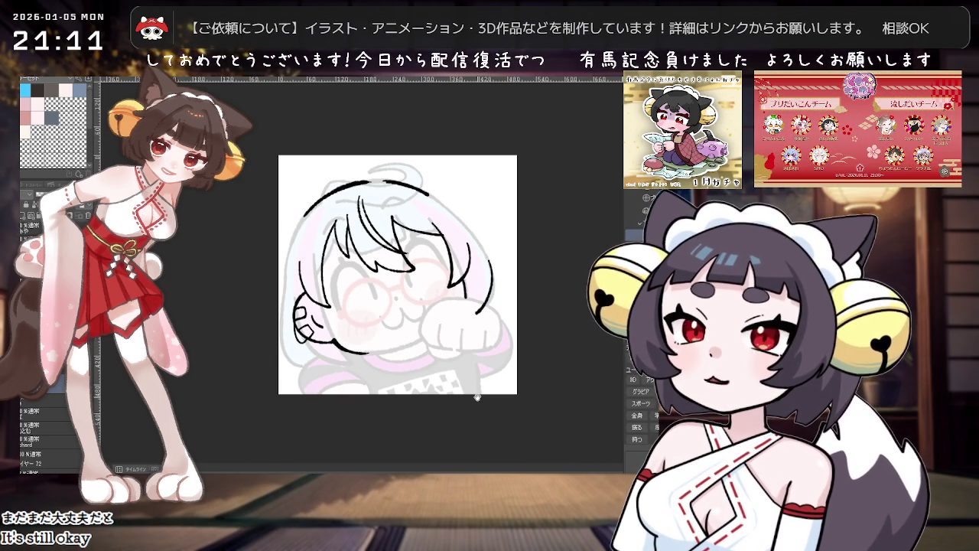
scroll(477, 393, up, 1)
scroll(476, 387, down, 3)
scroll(476, 386, up, 2)
drag(368, 324, 423, 330)
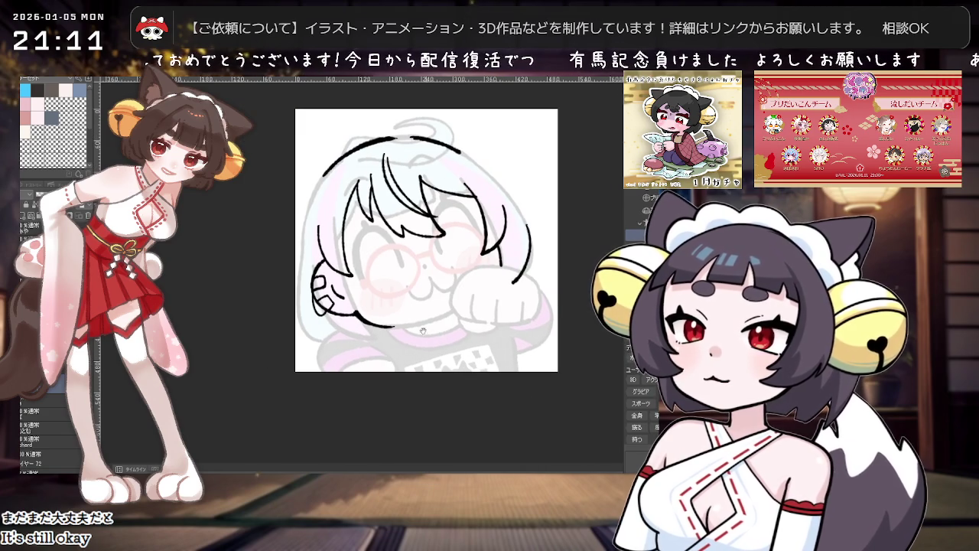
key(ctrl+z)
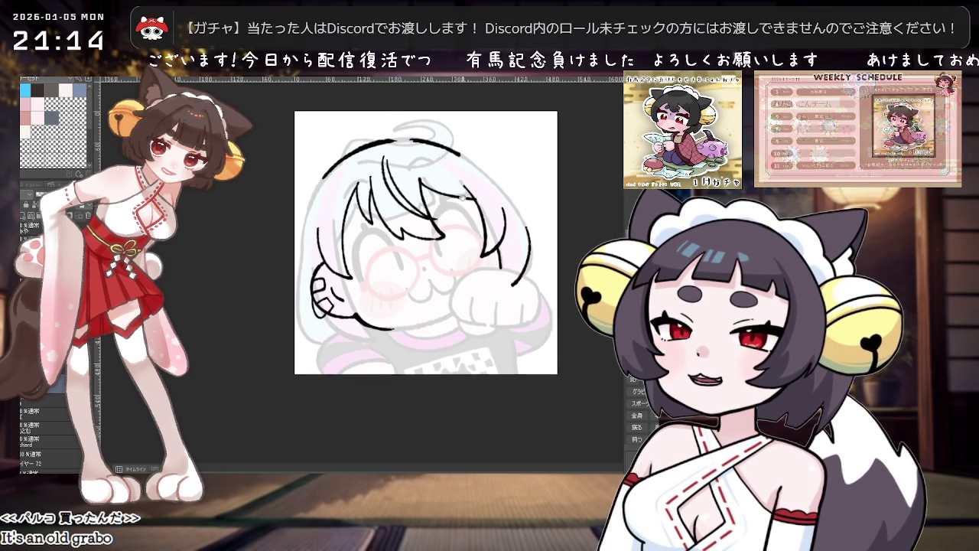
- Zoom the view in and out around the left side of the chibi's hair
scroll(448, 280, up, 2)
scroll(433, 325, down, 1)
scroll(417, 369, up, 1)
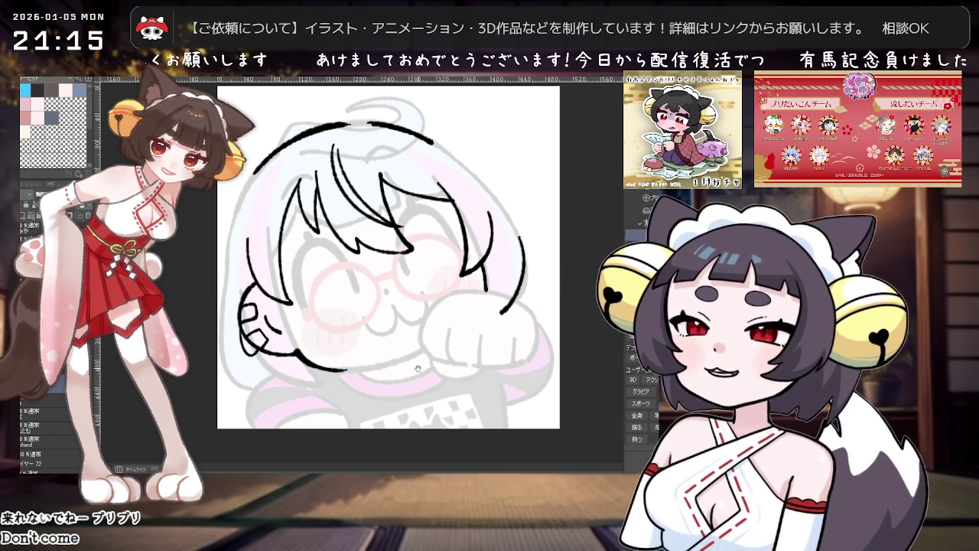
scroll(474, 318, down, 2)
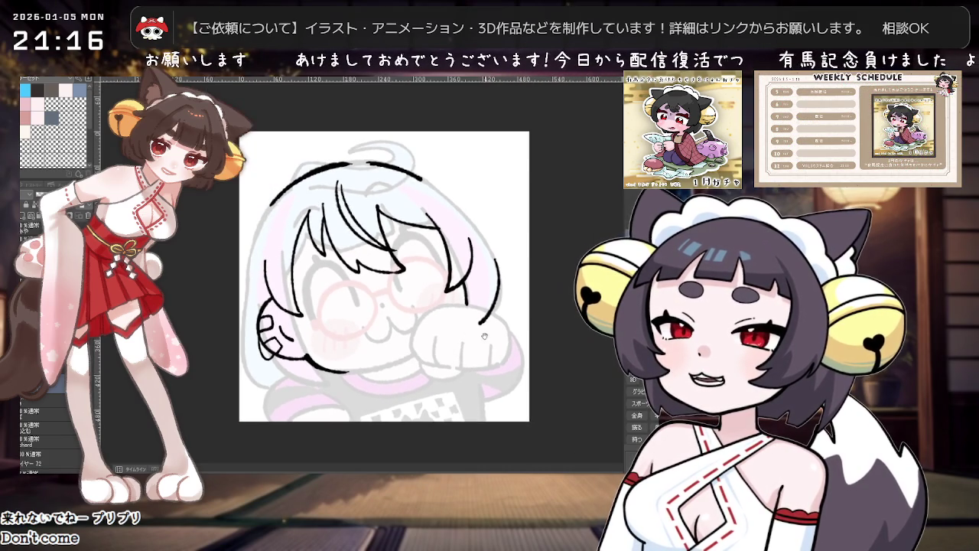
scroll(489, 345, up, 2)
scroll(490, 356, down, 2)
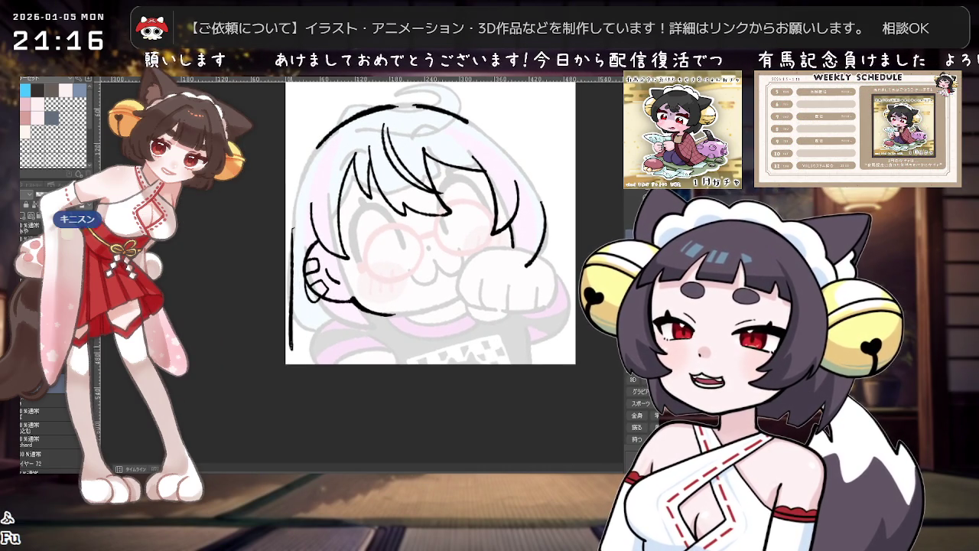
- Undo stray strokes and retry the left-edge hair line until one long vertical line remains
key(ctrl+z)
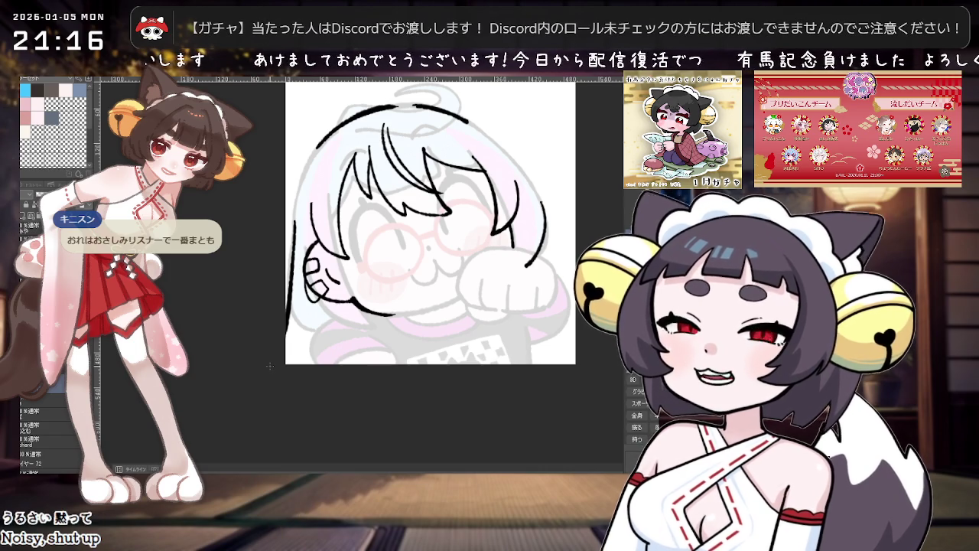
key(ctrl+z)
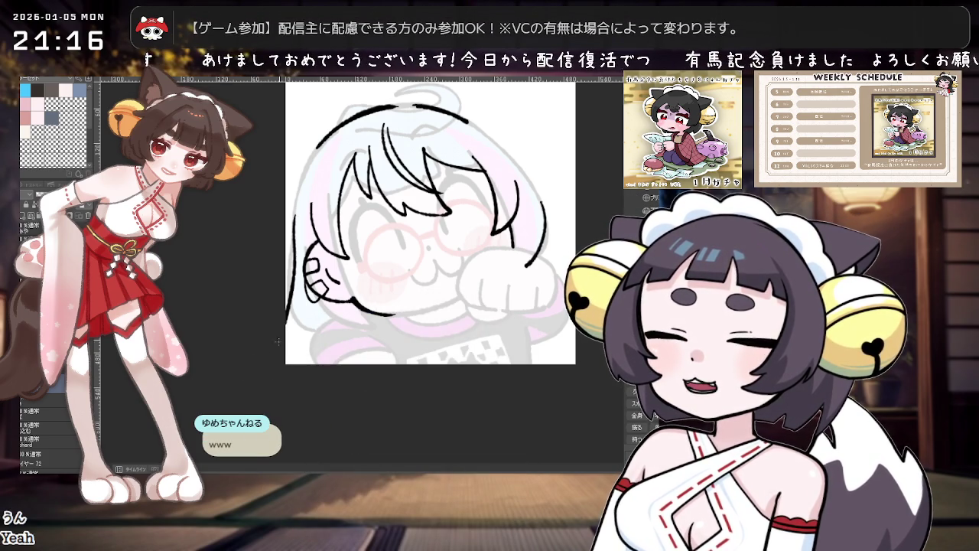
key(ctrl+z)
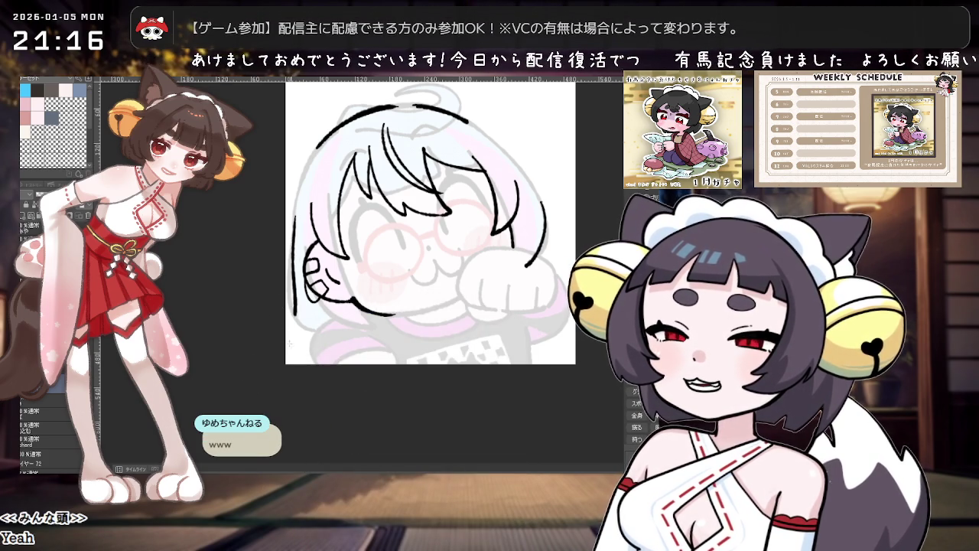
key(ctrl+z)
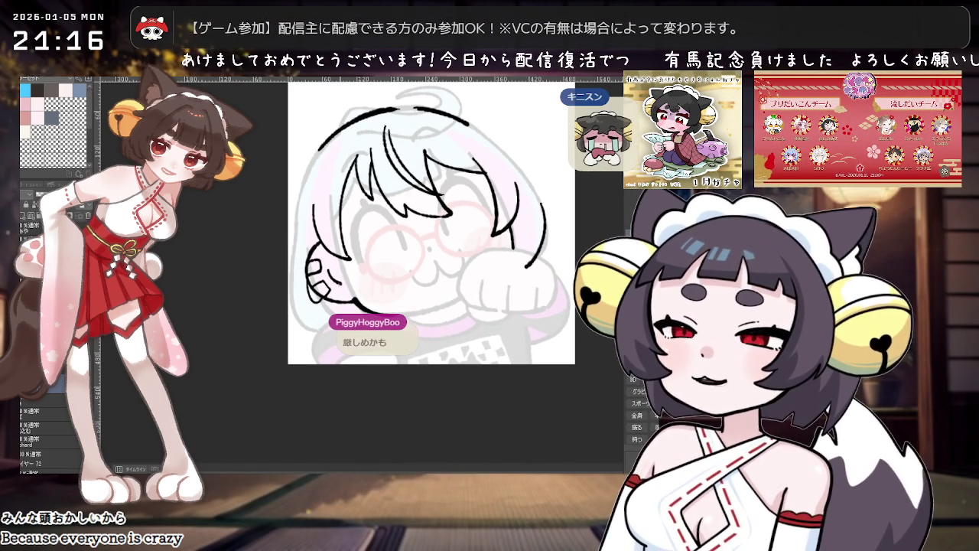
key(ctrl+z)
drag(296, 222, 289, 338)
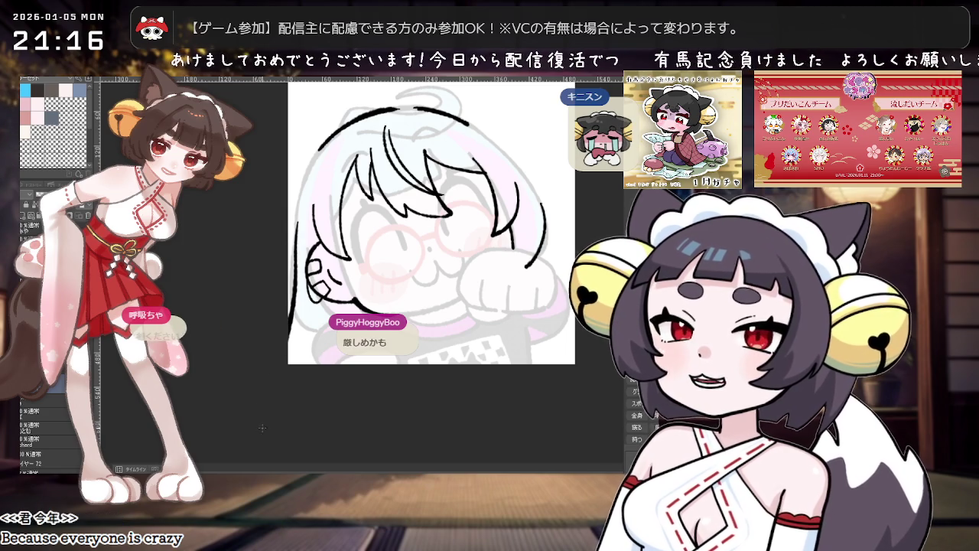
key(ctrl+z)
drag(297, 201, 296, 284)
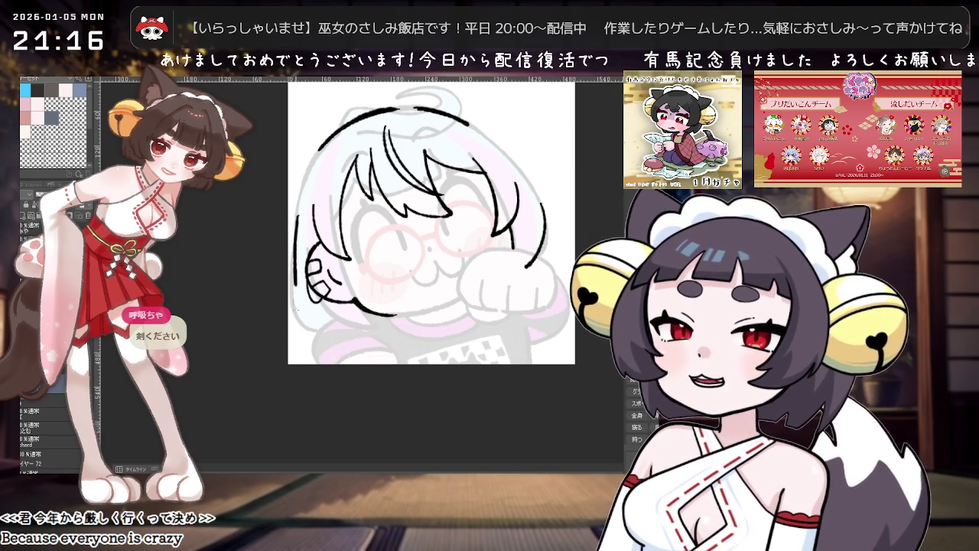
key(ctrl+z)
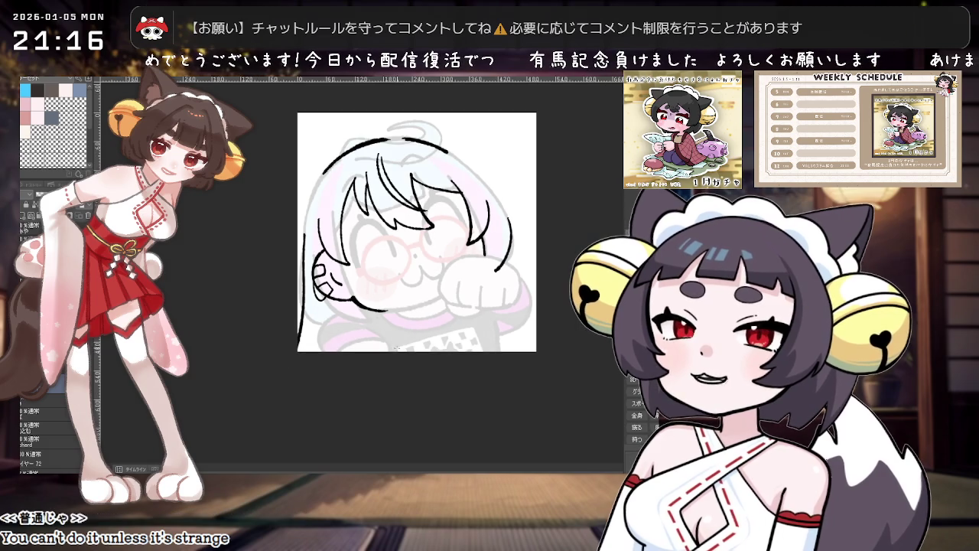
- Pan and straighten the canvas view, then ink first collar strokes below the paw
mouse_move(545, 294)
mouse_down()
mouse_move(463, 326)
mouse_move(467, 362)
mouse_move(484, 356)
mouse_move(398, 371)
mouse_up()
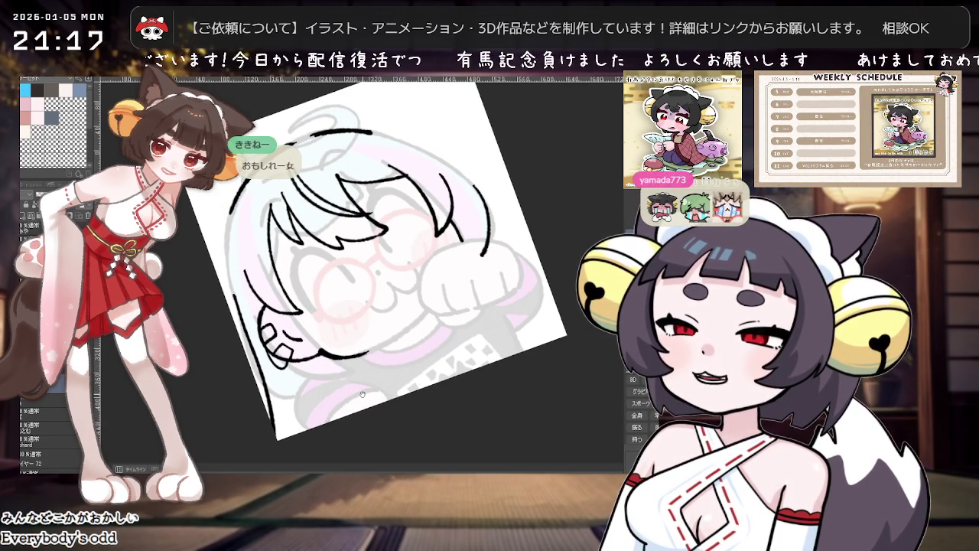
mouse_move(363, 394)
mouse_down()
mouse_move(478, 388)
mouse_move(437, 357)
mouse_up()
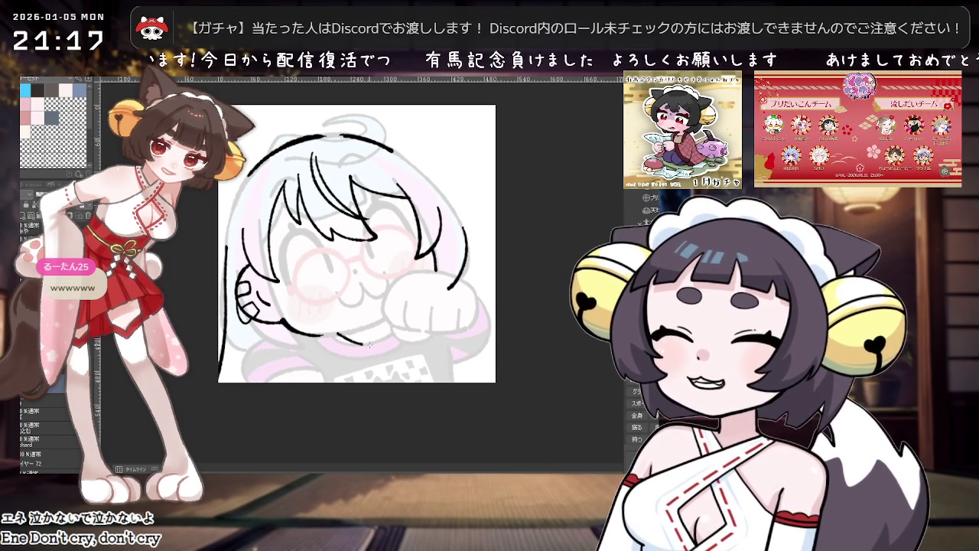
mouse_move(376, 342)
mouse_down()
mouse_move(342, 333)
mouse_move(367, 343)
mouse_up()
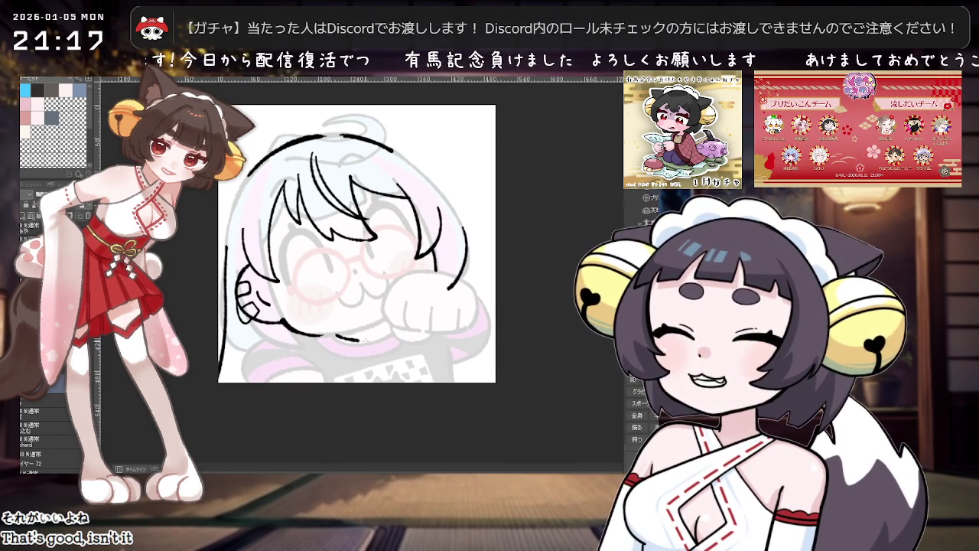
drag(341, 334, 388, 324)
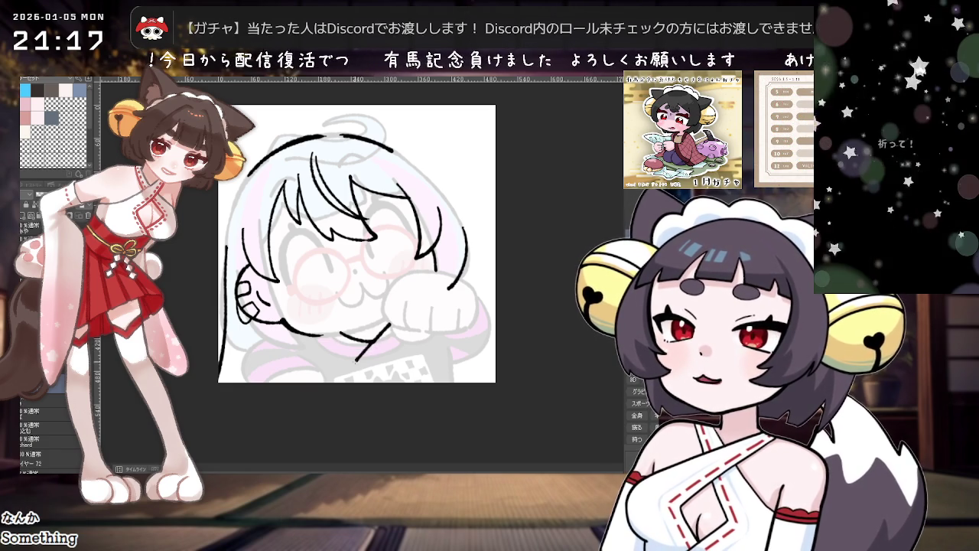
- Redraw the curved collar line under the paw, undoing a misplaced short segment
key(ctrl+z)
drag(348, 351, 377, 348)
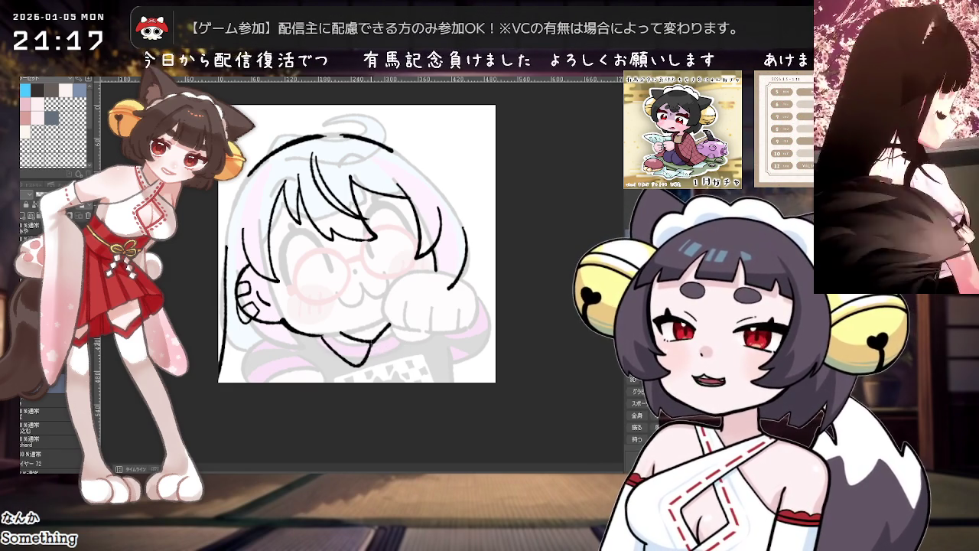
mouse_move(405, 339)
mouse_down()
mouse_move(376, 350)
mouse_move(390, 355)
mouse_up()
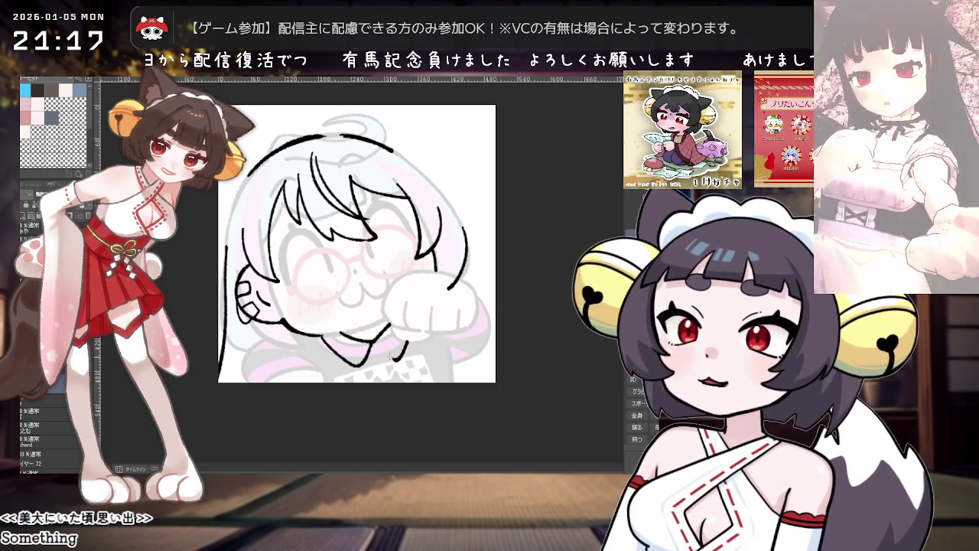
key(ctrl+z)
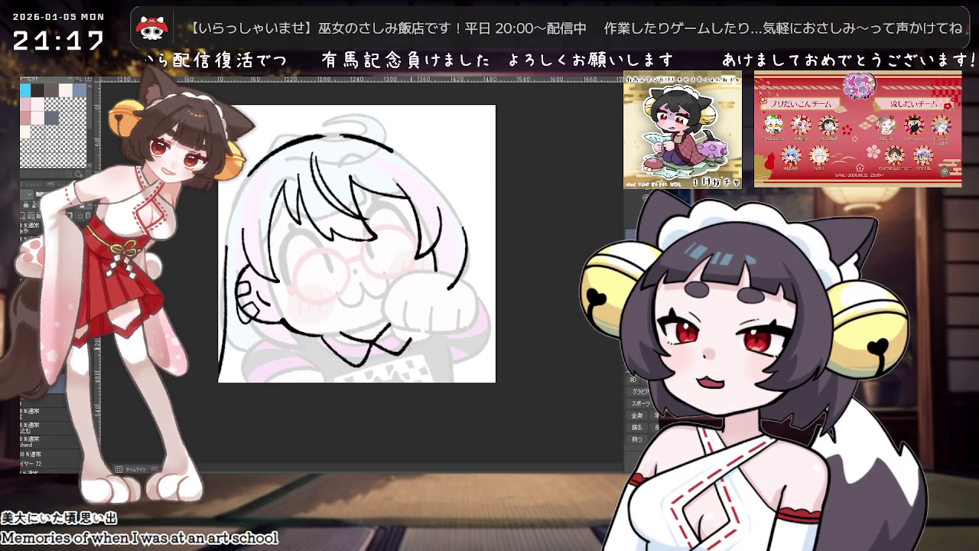
scroll(420, 337, down, 1)
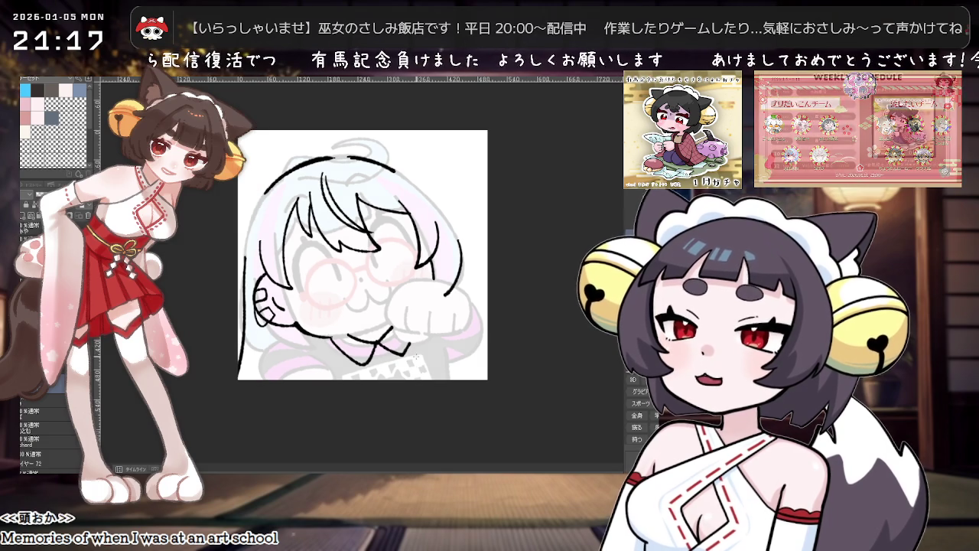
scroll(420, 336, up, 2)
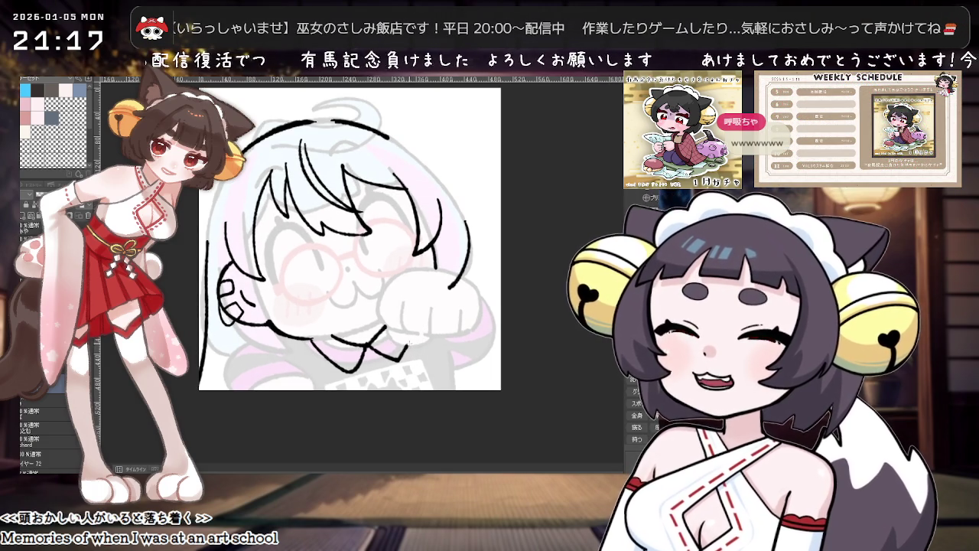
drag(413, 381, 440, 344)
scroll(440, 344, up, 2)
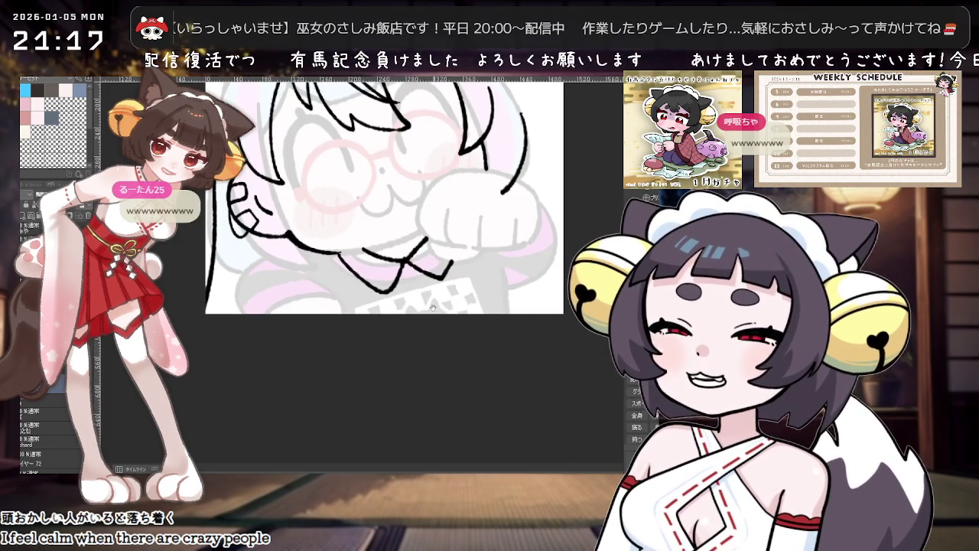
scroll(422, 335, down, 1)
scroll(421, 335, up, 2)
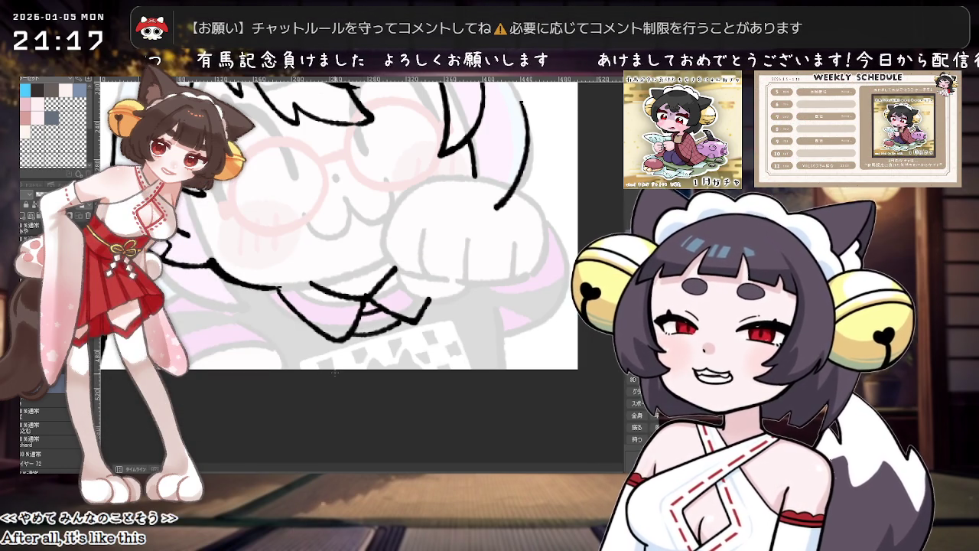
scroll(385, 313, down, 2)
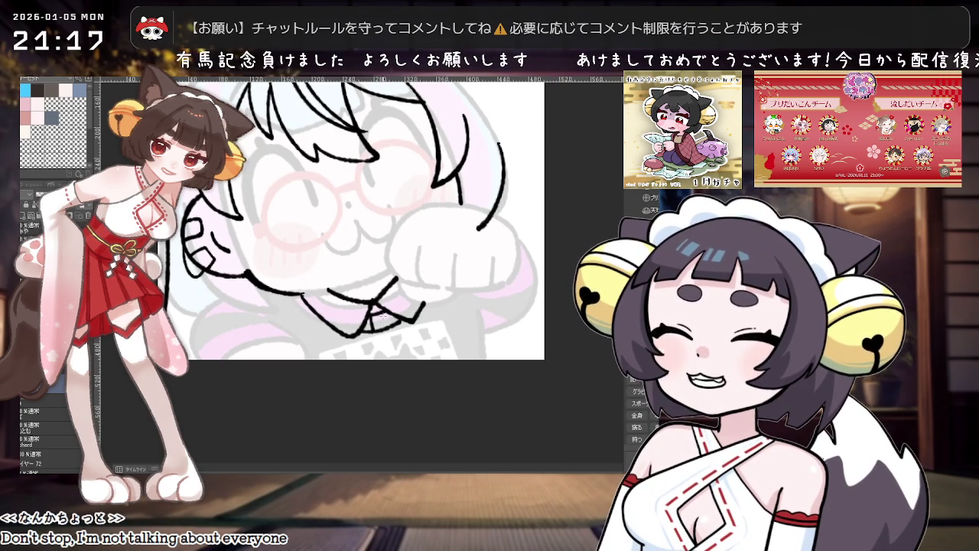
drag(383, 309, 386, 329)
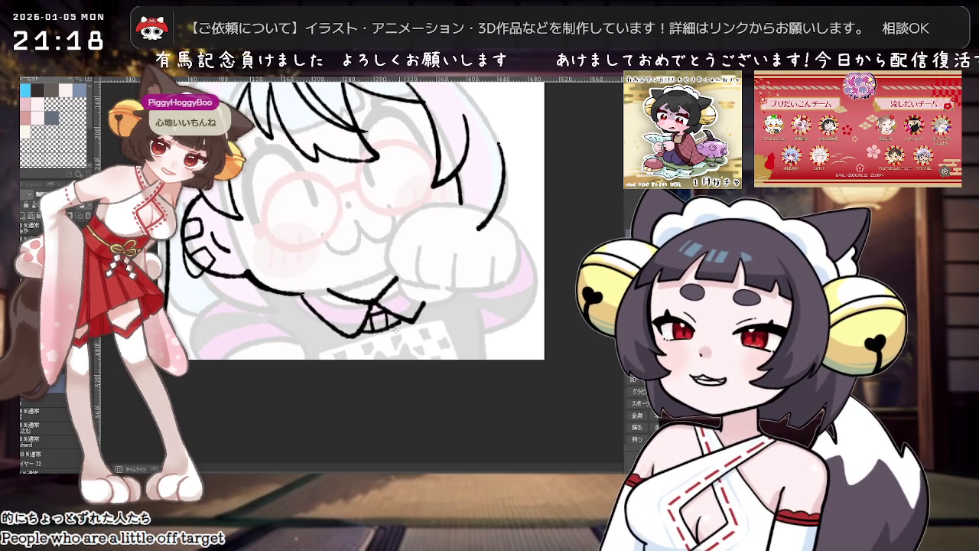
drag(420, 303, 448, 313)
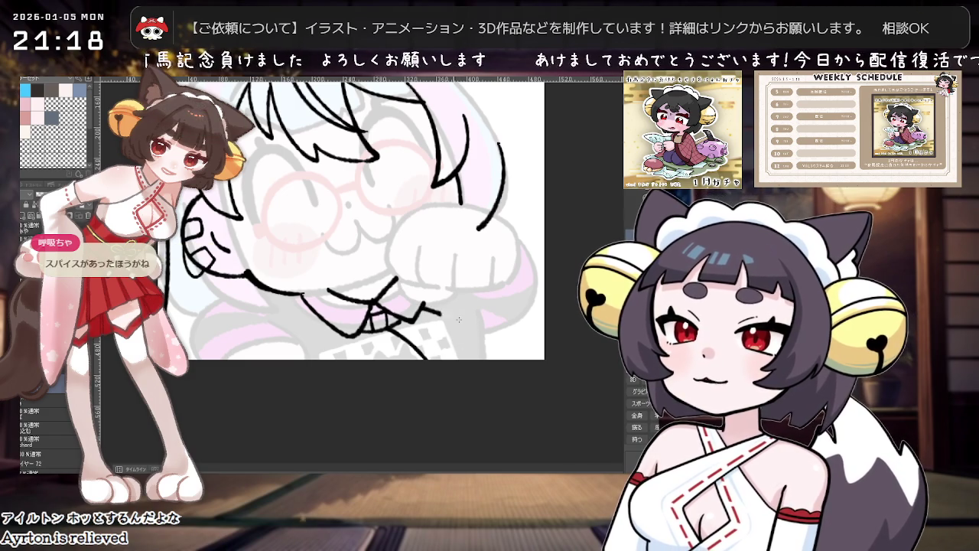
drag(475, 330, 471, 325)
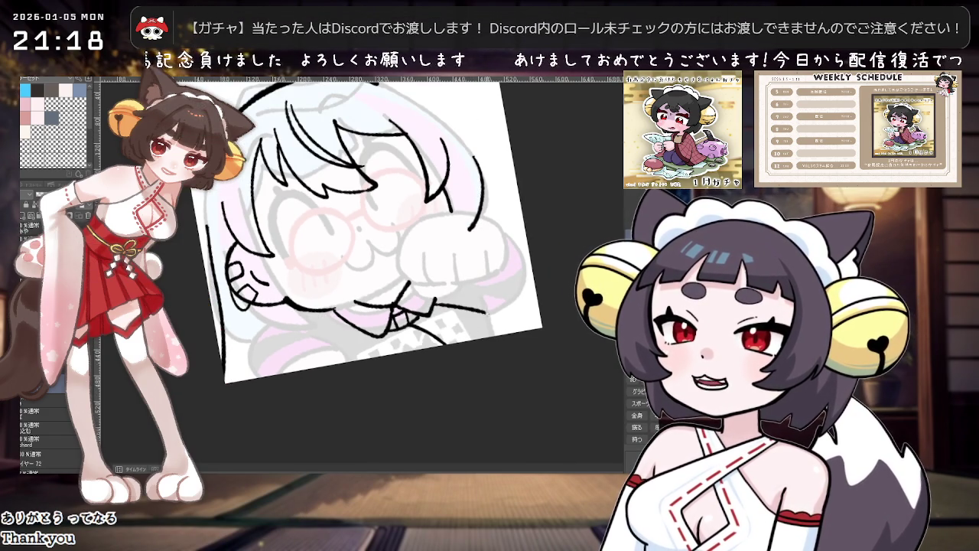
key(ctrl+0)
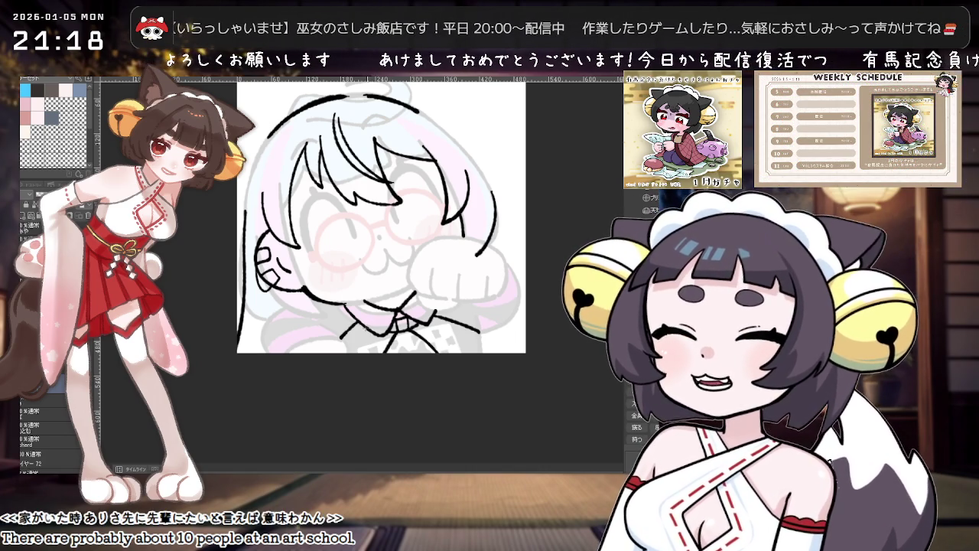
- Ink a short diagonal stroke on the collar below the chin, then zoom to check it
mouse_move(358, 326)
mouse_down()
mouse_move(334, 345)
mouse_move(345, 338)
mouse_up()
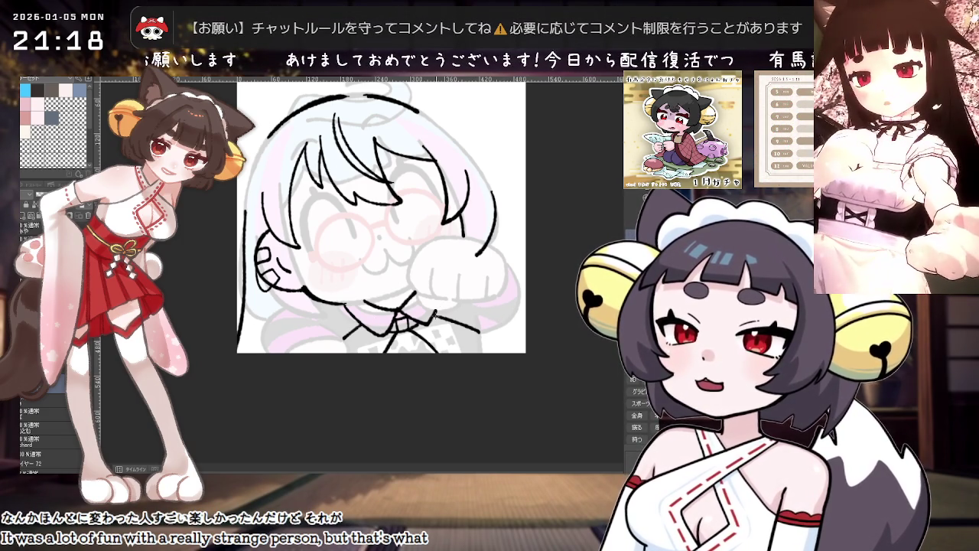
scroll(548, 304, down, 1)
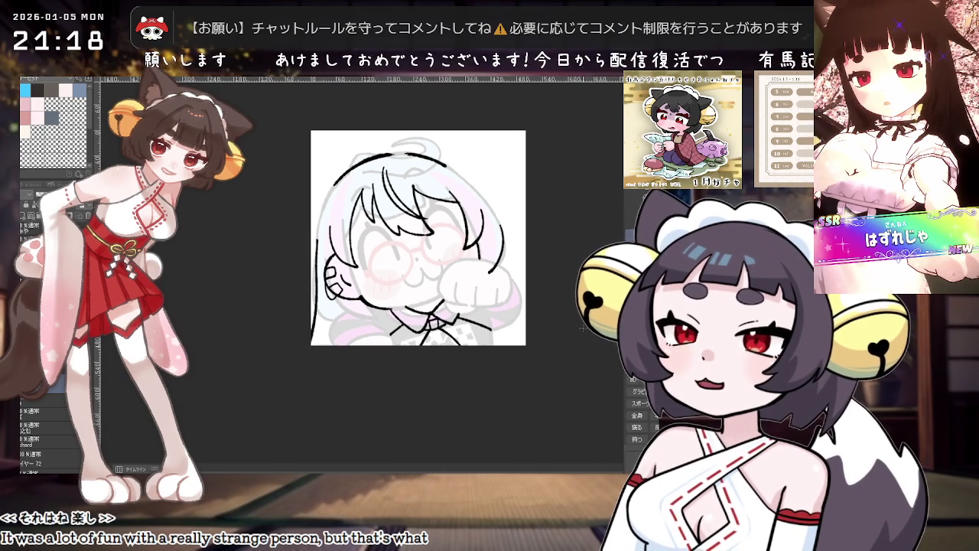
scroll(545, 337, up, 2)
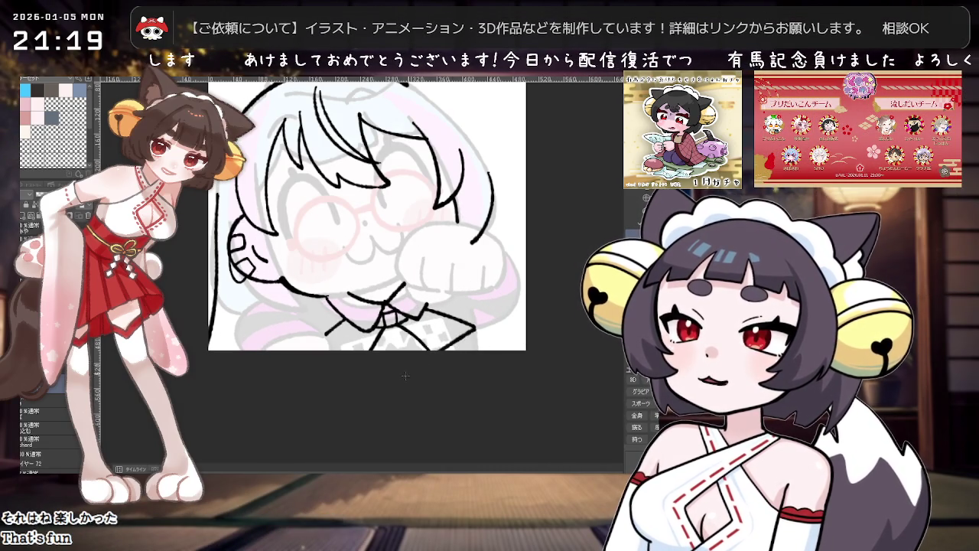
scroll(459, 385, down, 1)
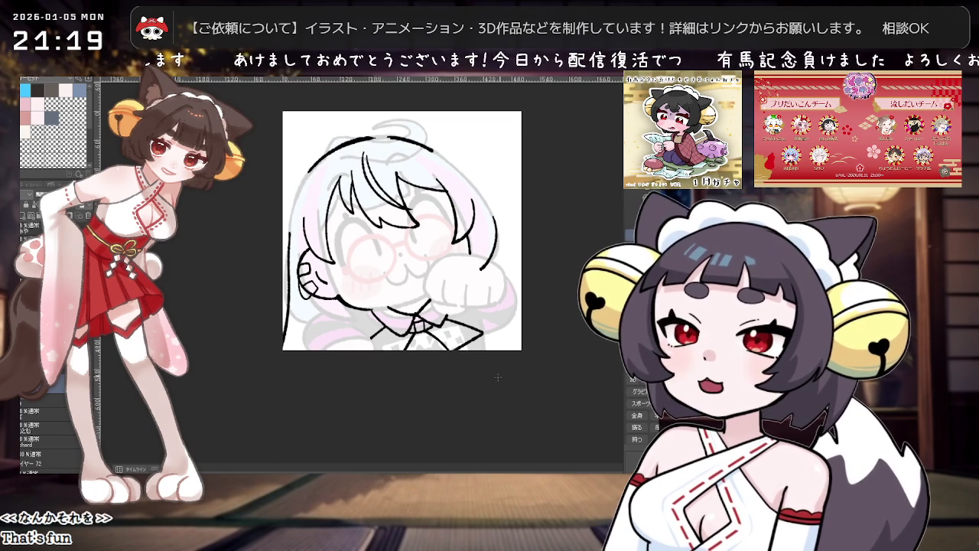
scroll(485, 384, up, 1)
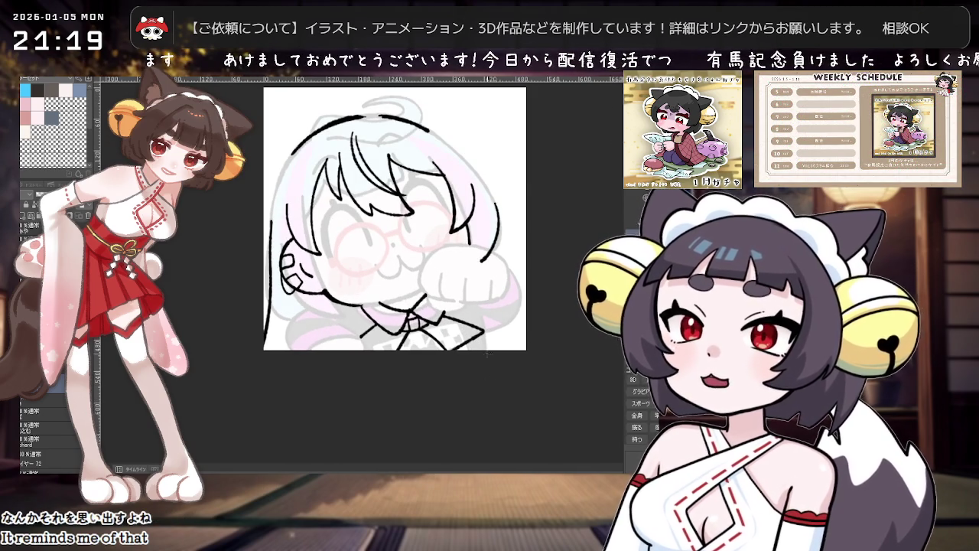
scroll(478, 371, up, 1)
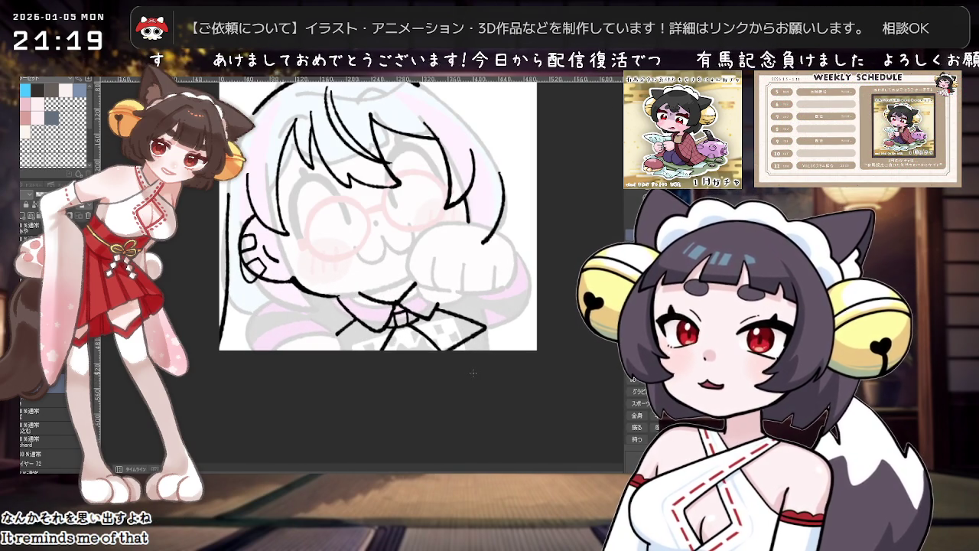
scroll(473, 372, down, 1)
scroll(474, 372, down, 1)
scroll(474, 373, up, 2)
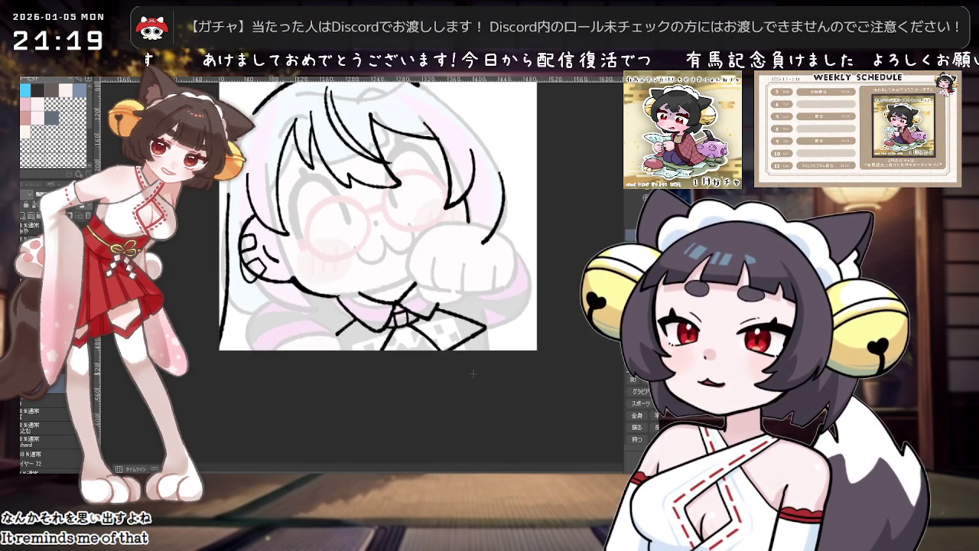
scroll(473, 374, down, 1)
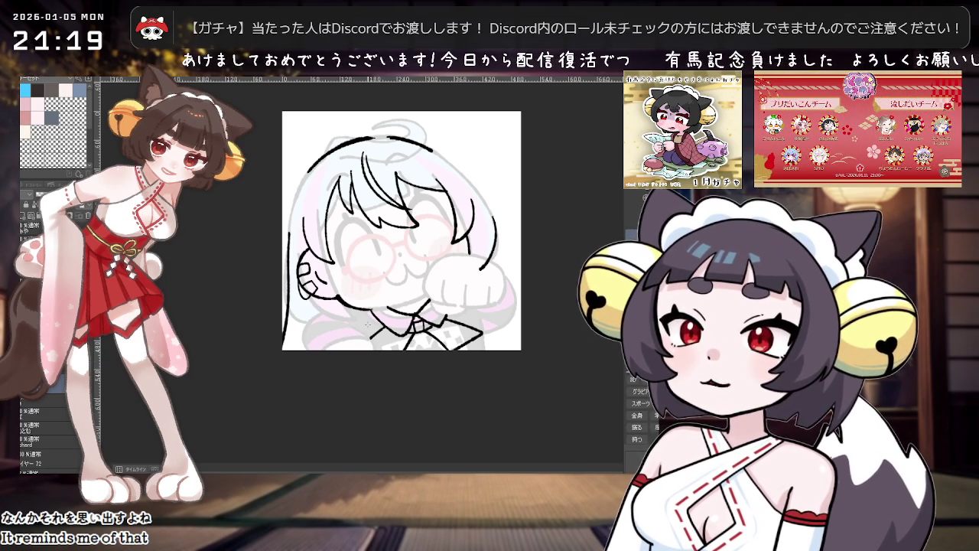
scroll(367, 324, up, 1)
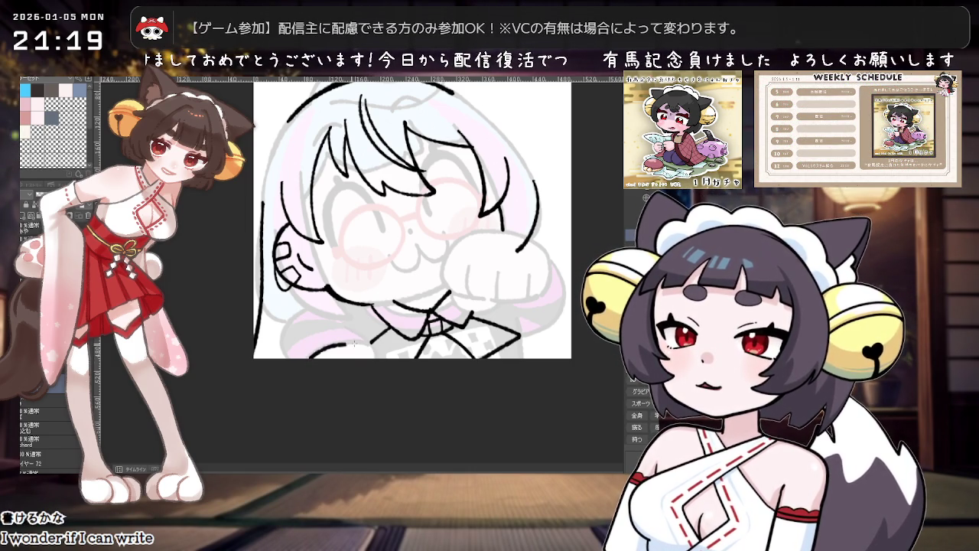
- Ink a short hair line along the portrait's bottom edge
drag(319, 350, 374, 344)
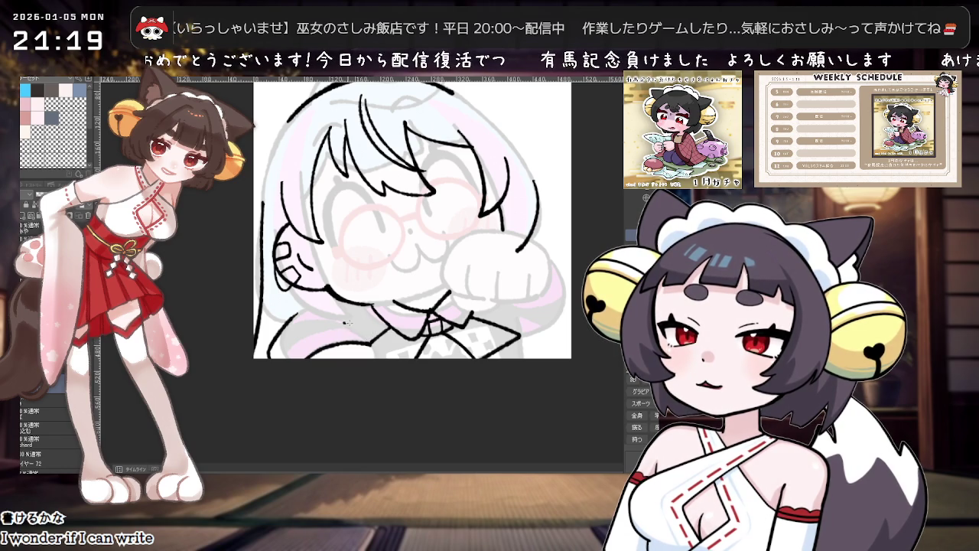
scroll(459, 291, down, 3)
scroll(536, 252, up, 4)
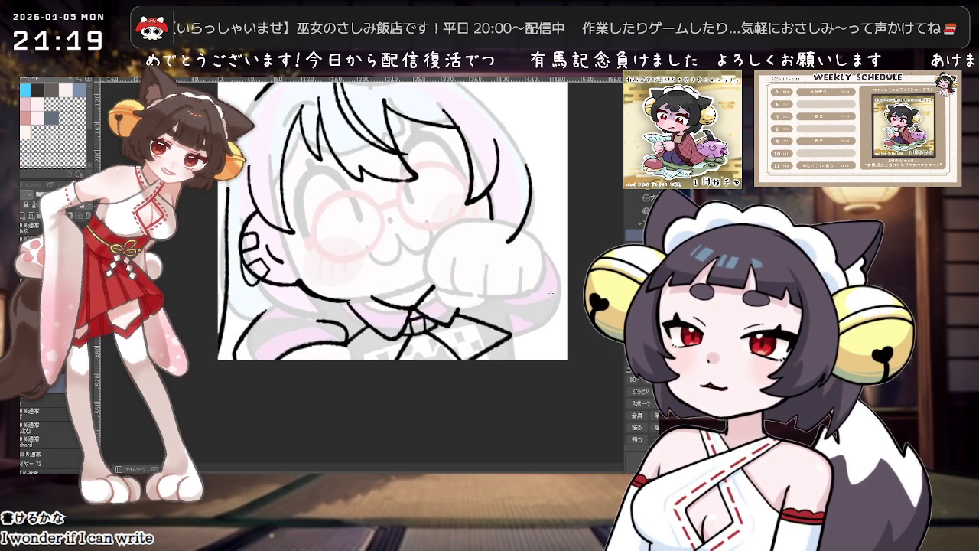
- Trace the hair curves at the right edge, beside and below the raised fist
drag(546, 248, 567, 267)
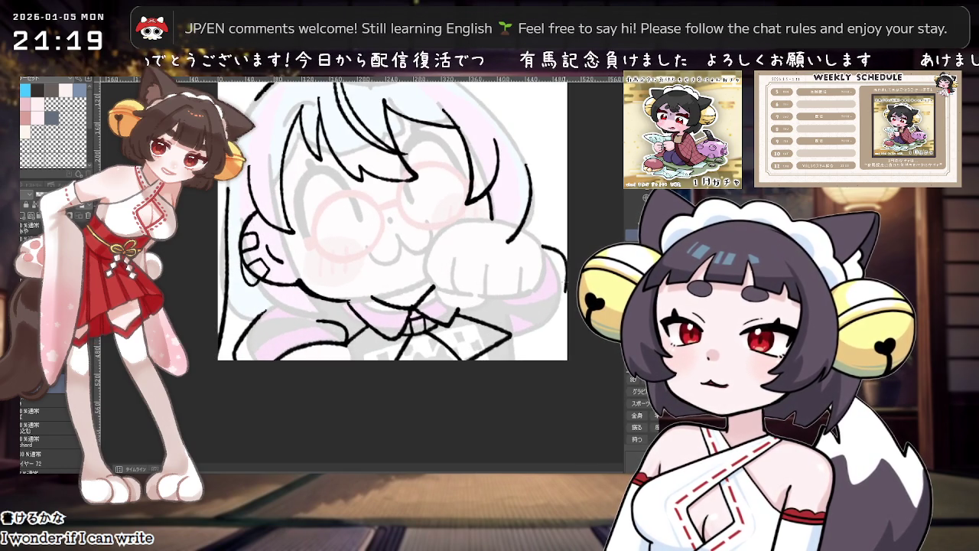
mouse_move(534, 236)
mouse_down()
mouse_move(564, 260)
mouse_move(558, 310)
mouse_up()
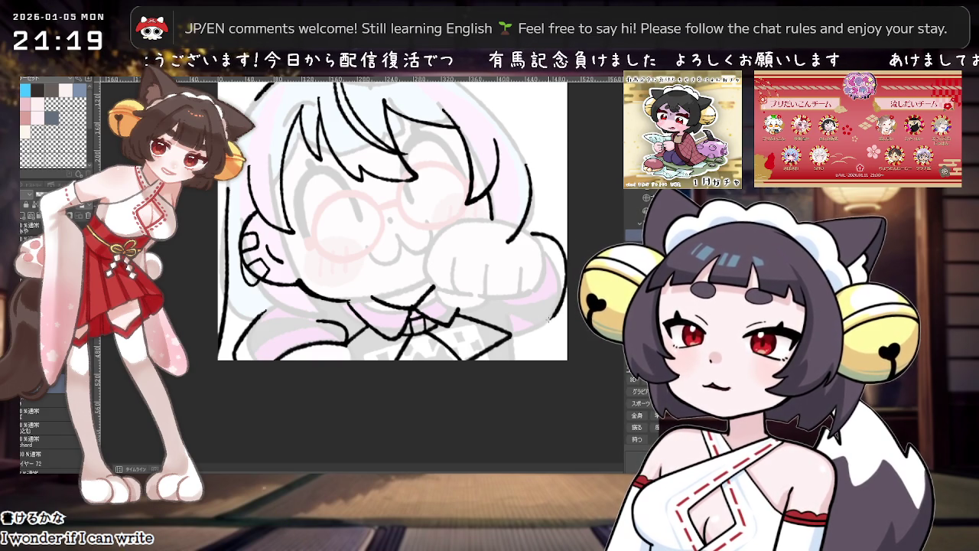
scroll(516, 315, down, 1)
scroll(516, 315, up, 1)
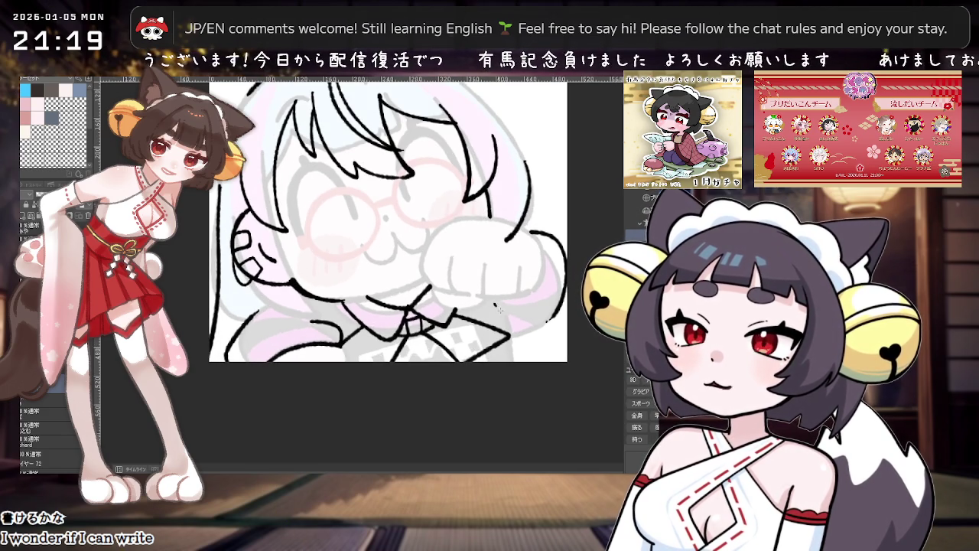
drag(494, 304, 530, 313)
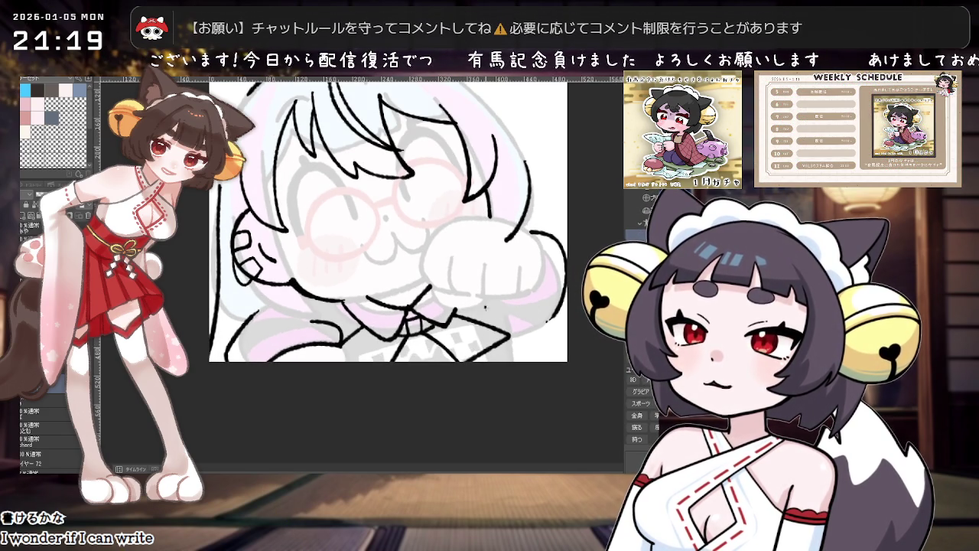
scroll(389, 221, down, 1)
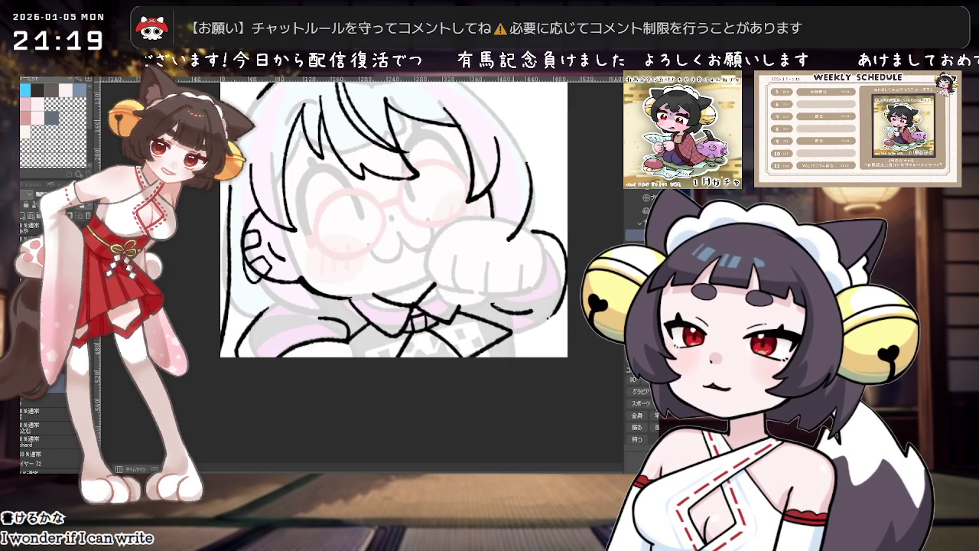
scroll(514, 314, down, 1)
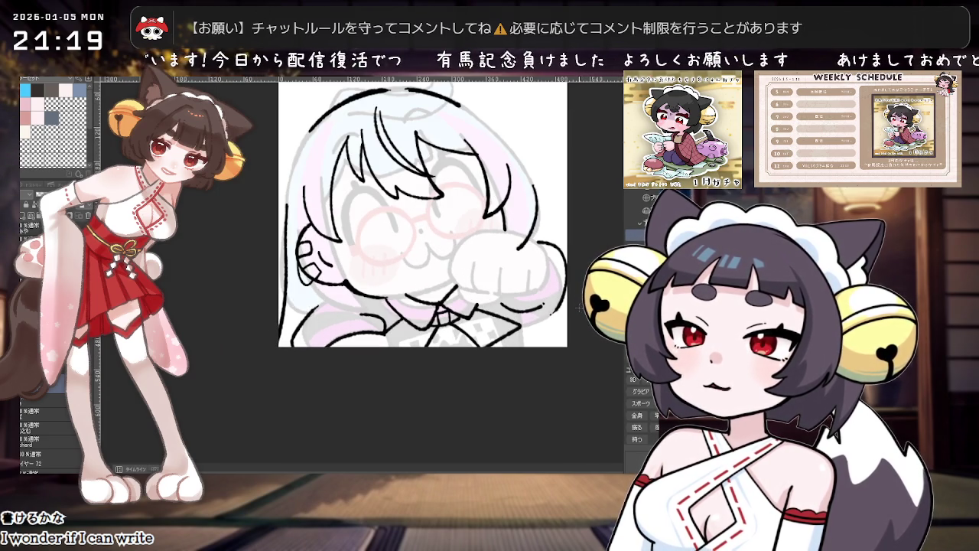
mouse_move(577, 304)
mouse_down()
mouse_move(468, 348)
mouse_move(469, 368)
mouse_up()
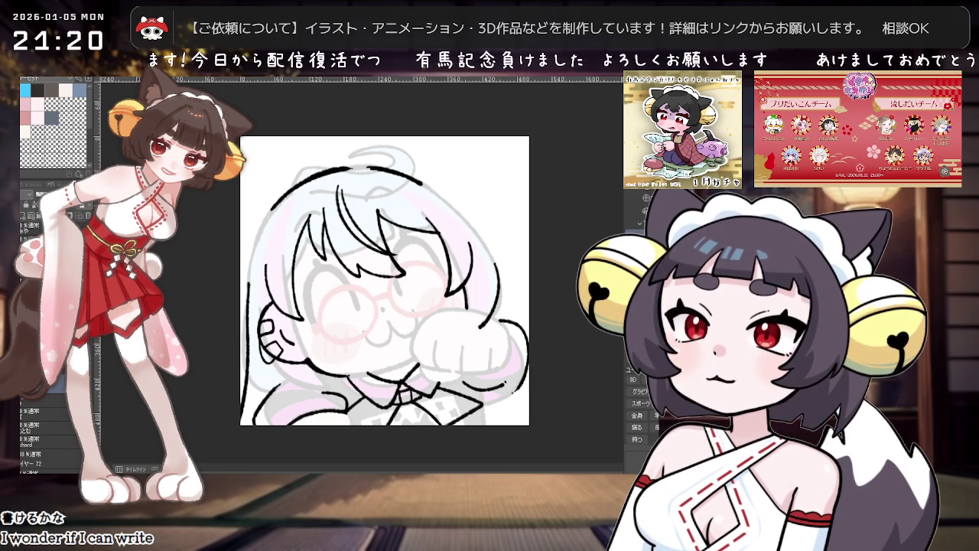
- Zoom the canvas in and out, then rotate the view to a roughly 45° diagonal
scroll(491, 292, down, 1)
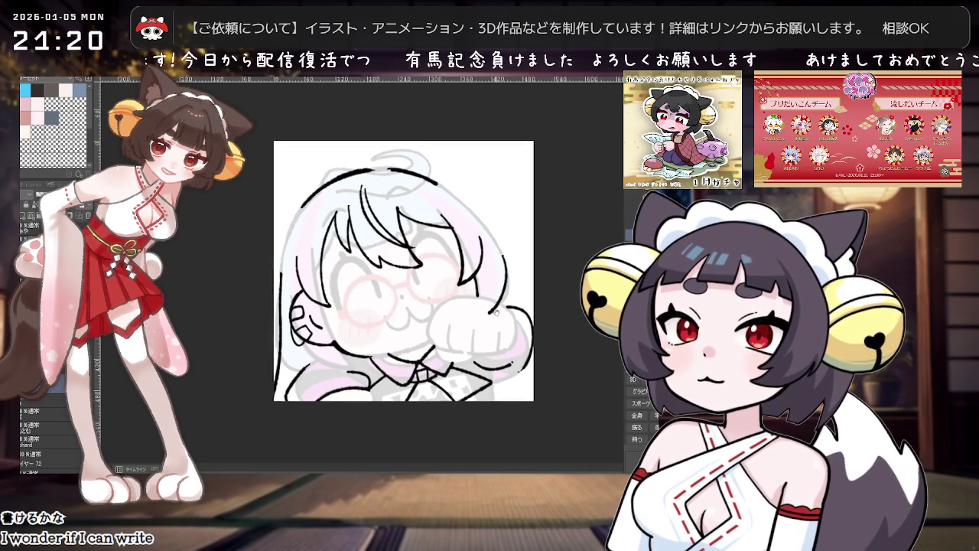
scroll(502, 346, up, 1)
scroll(494, 348, up, 1)
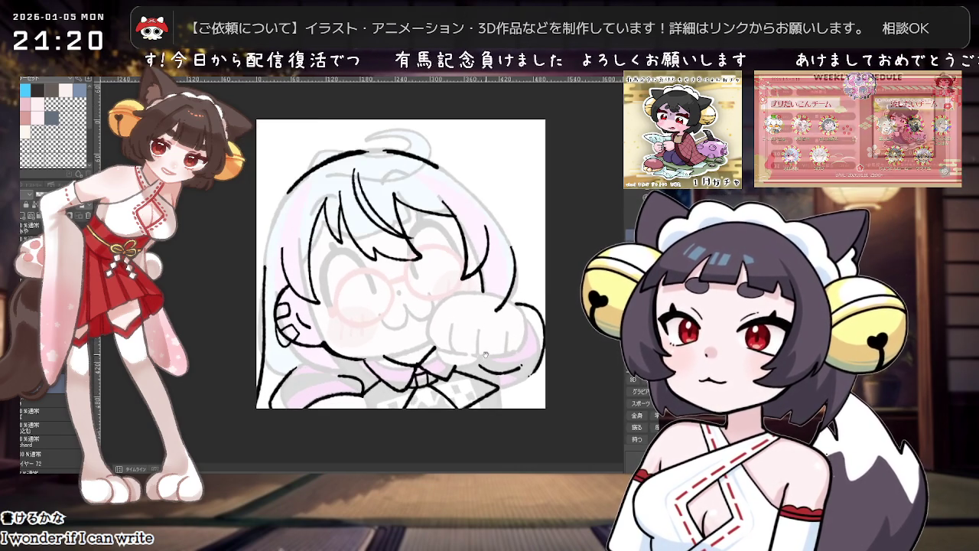
scroll(486, 353, up, 1)
scroll(483, 351, down, 1)
scroll(483, 354, up, 2)
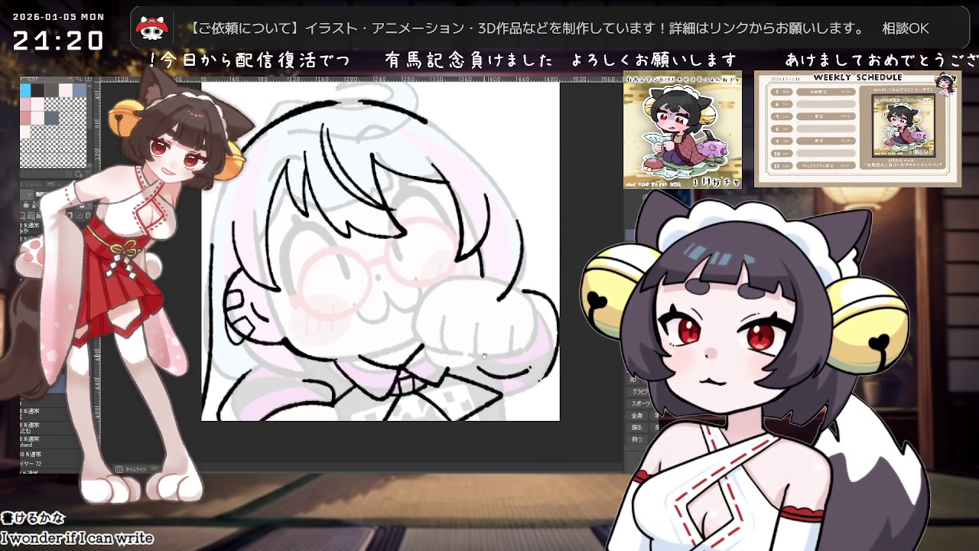
scroll(474, 369, down, 1)
scroll(459, 374, down, 1)
scroll(440, 386, up, 2)
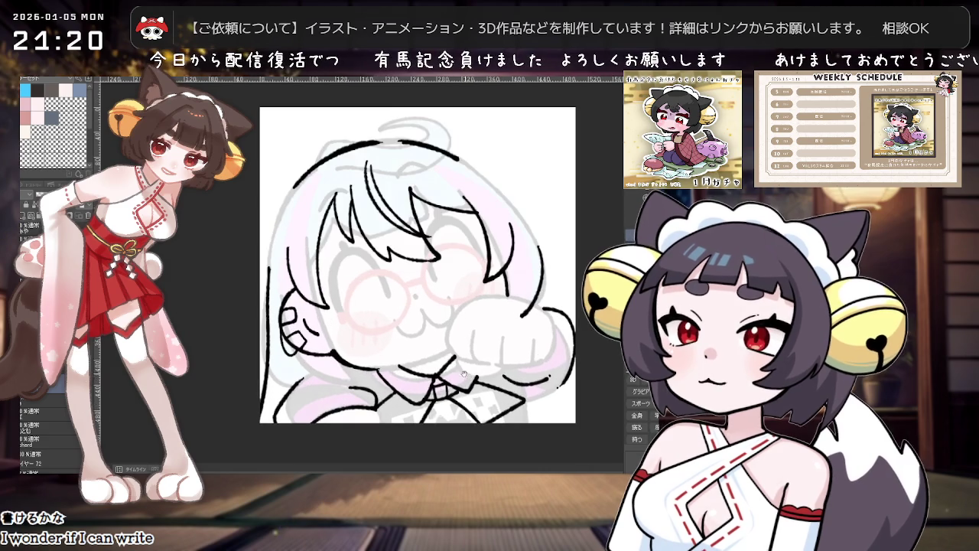
scroll(422, 398, down, 1)
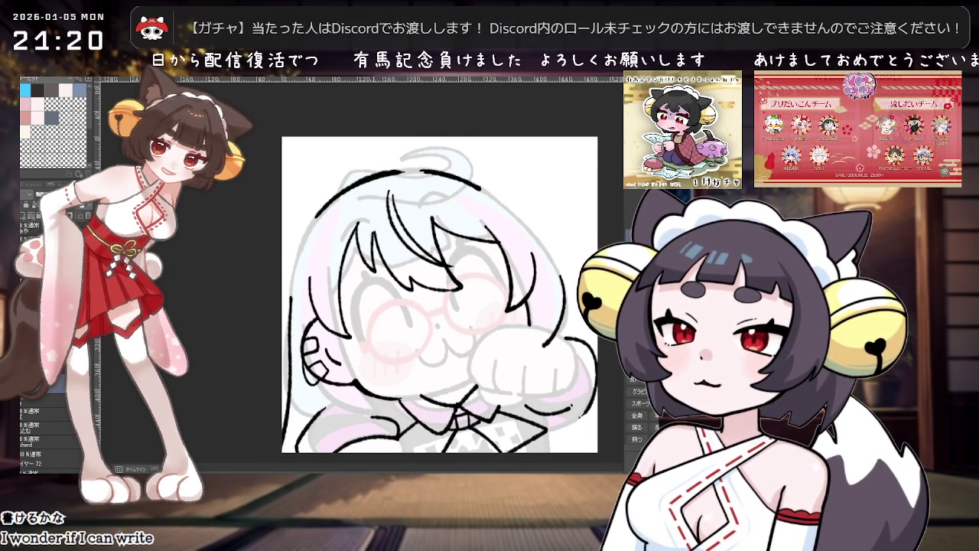
drag(440, 294, 453, 317)
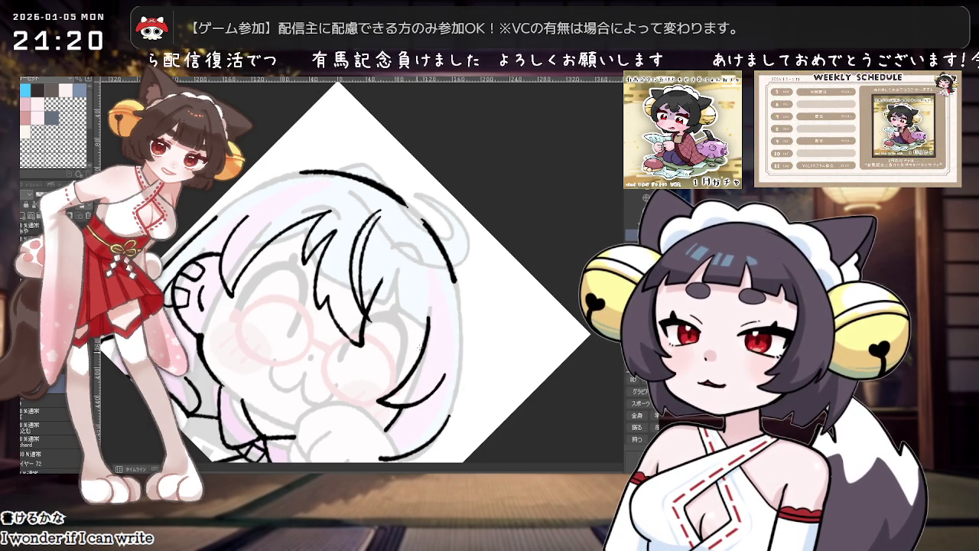
- Try several view rotations, reset to upright, and ink a short hair strand
drag(425, 327, 429, 306)
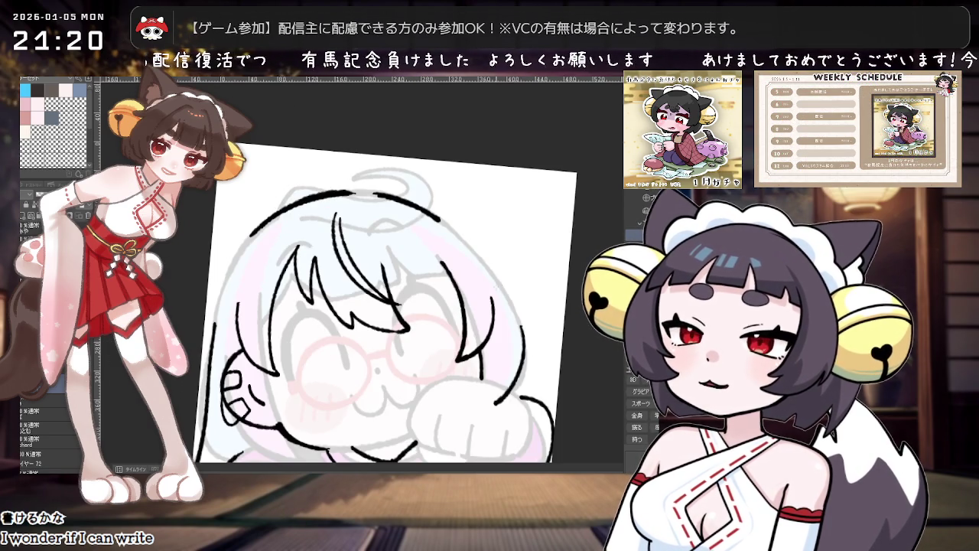
drag(381, 262, 379, 256)
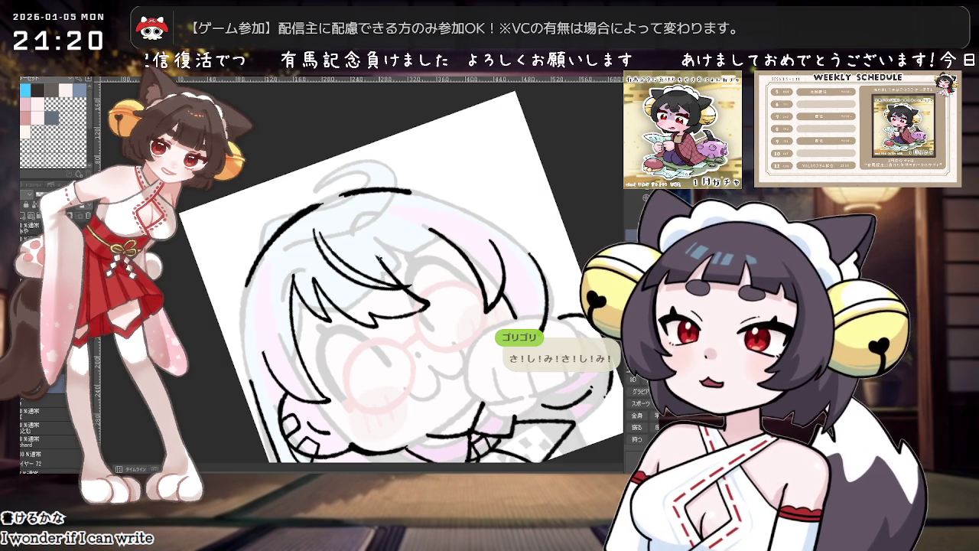
drag(388, 260, 415, 318)
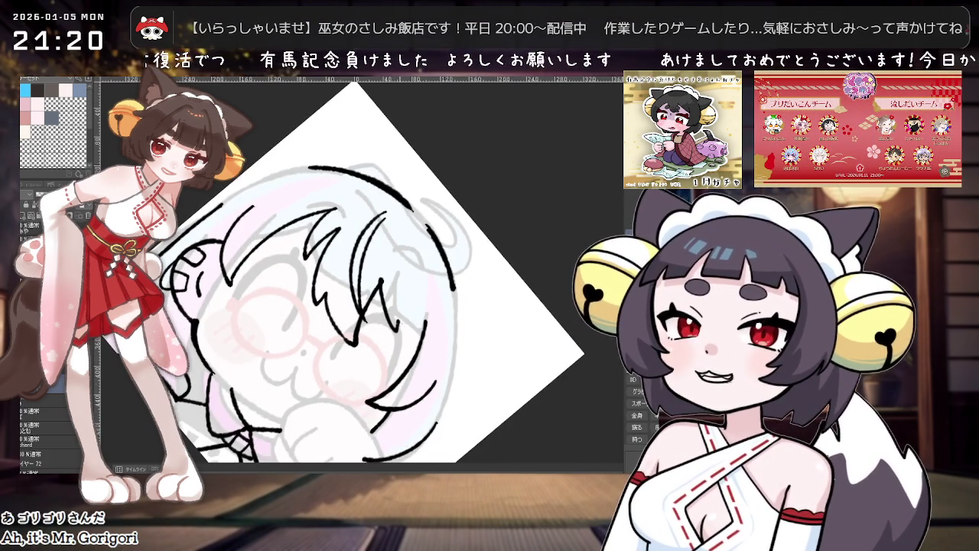
key(at)
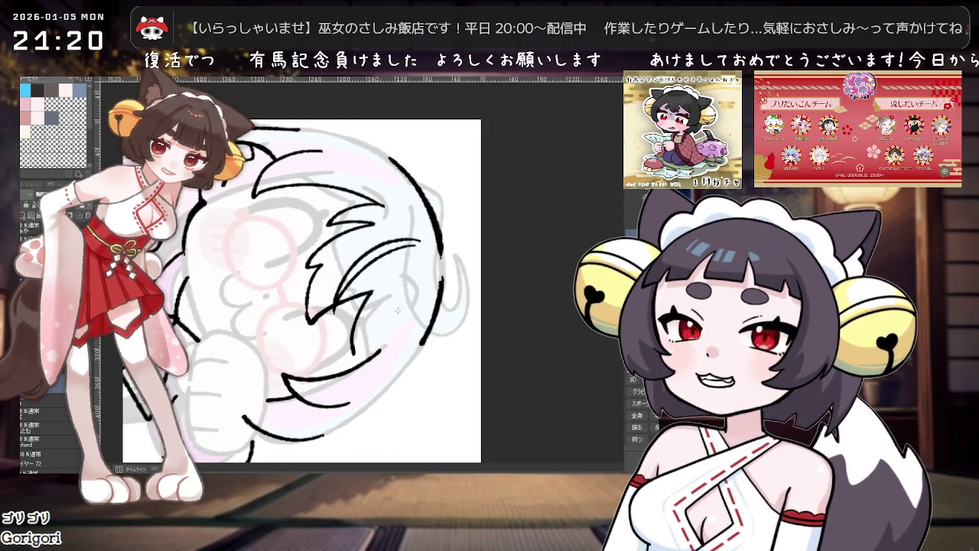
drag(362, 321, 346, 364)
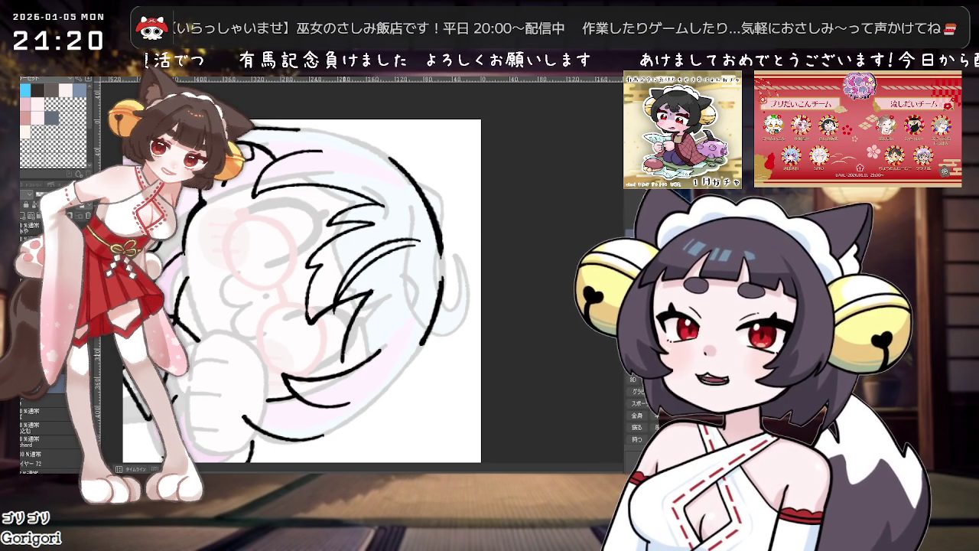
- Re-tilt the view, undo two misplaced hair strokes, and redraw the strand with a heavier end
scroll(351, 348, up, 1)
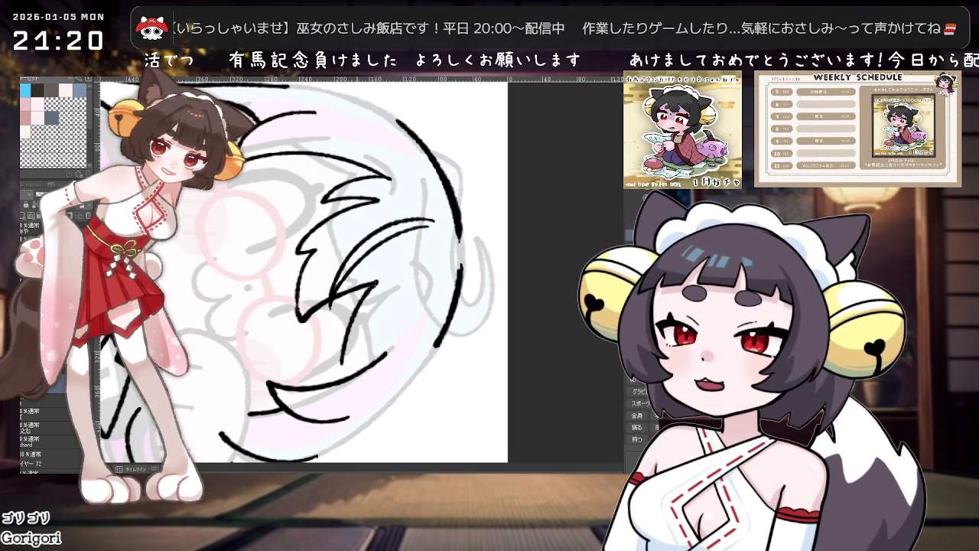
key(minus)
key(minus)
key(minus)
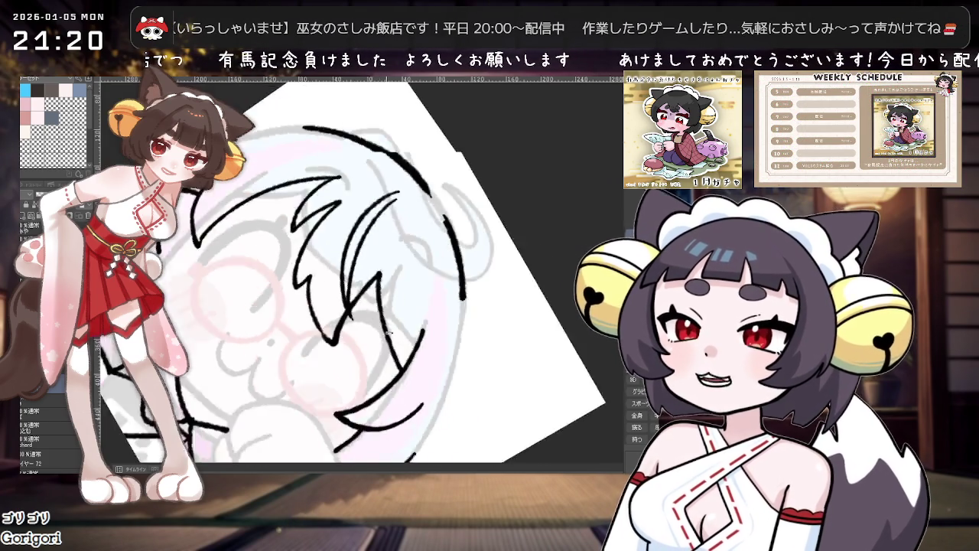
key(at)
key(minus)
key(minus)
key(minus)
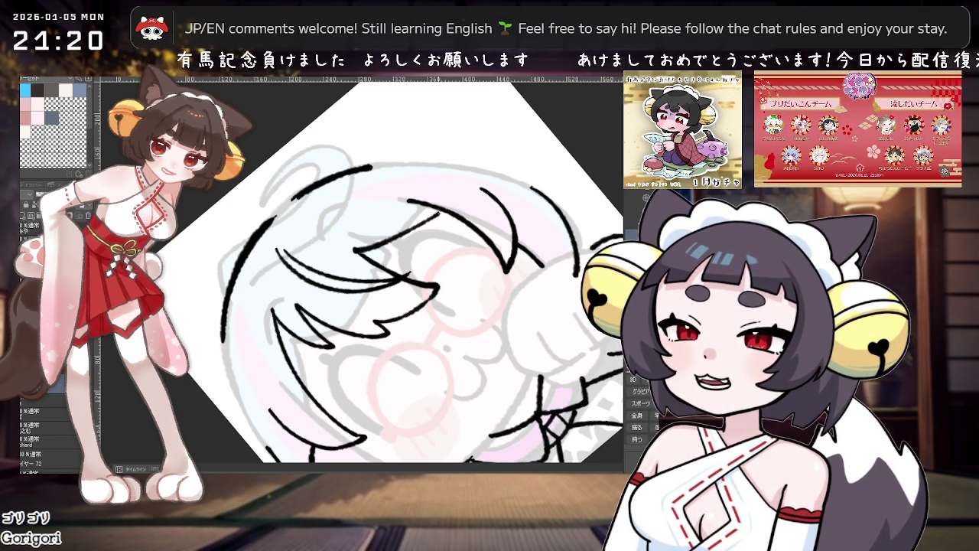
mouse_move(442, 213)
mouse_down()
mouse_move(512, 253)
mouse_move(335, 262)
mouse_up()
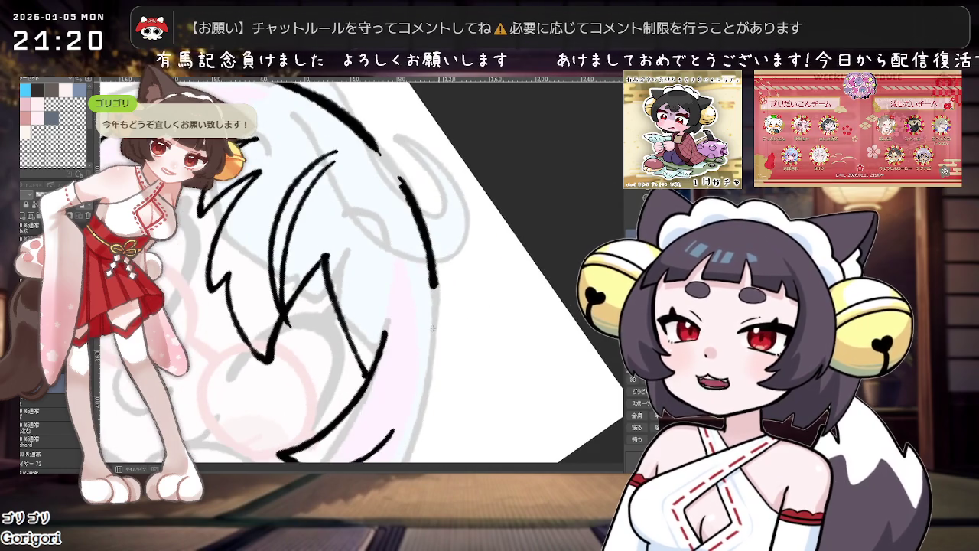
key(ctrl+z)
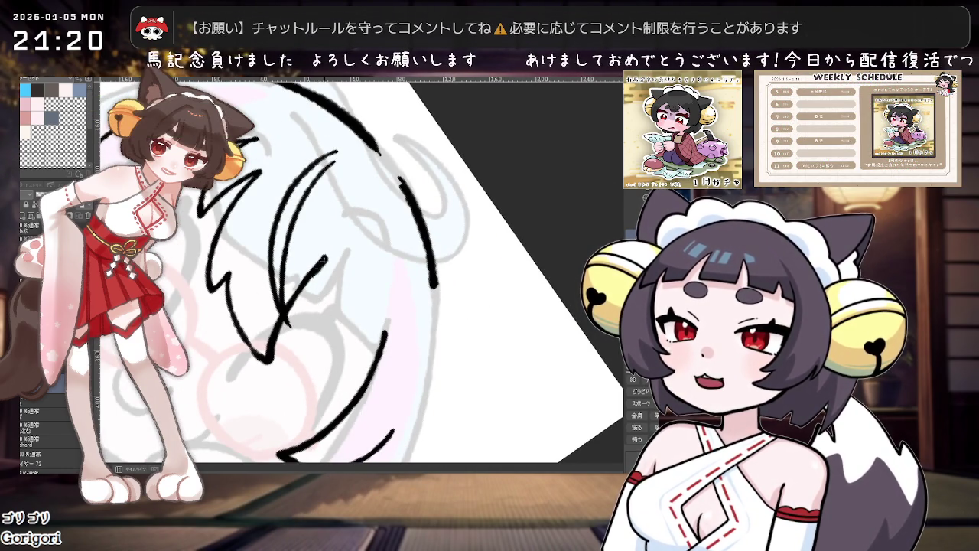
key(ctrl+z)
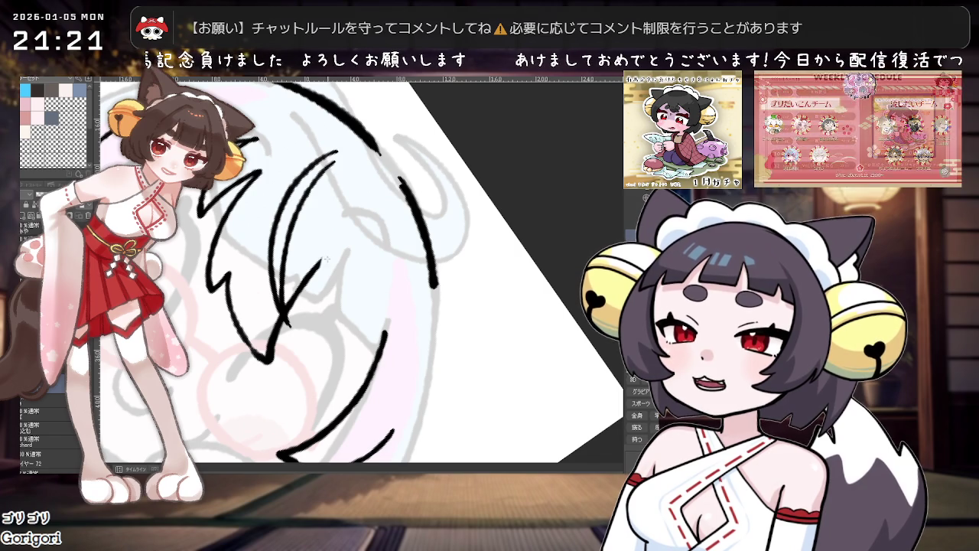
drag(326, 258, 328, 257)
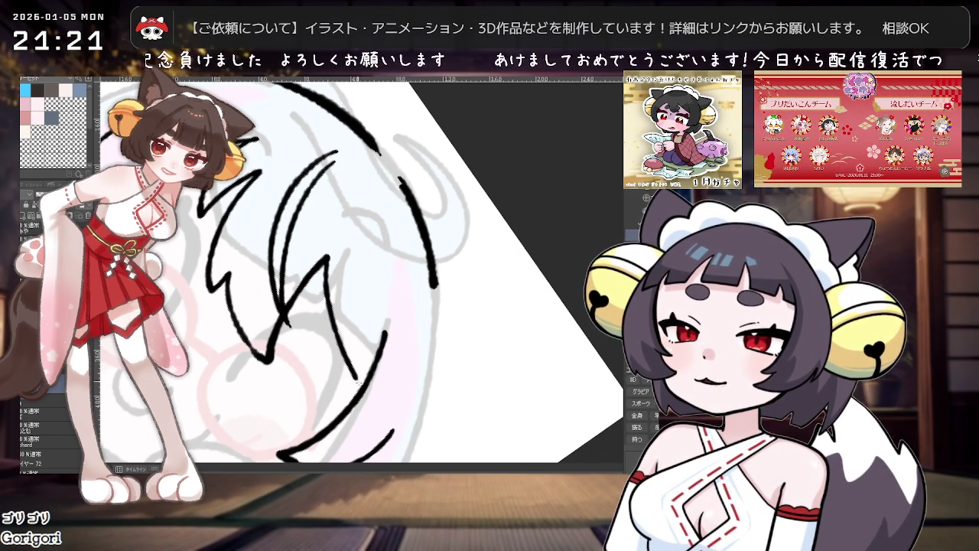
scroll(357, 380, down, 2)
scroll(357, 380, down, 2)
scroll(357, 380, down, 2)
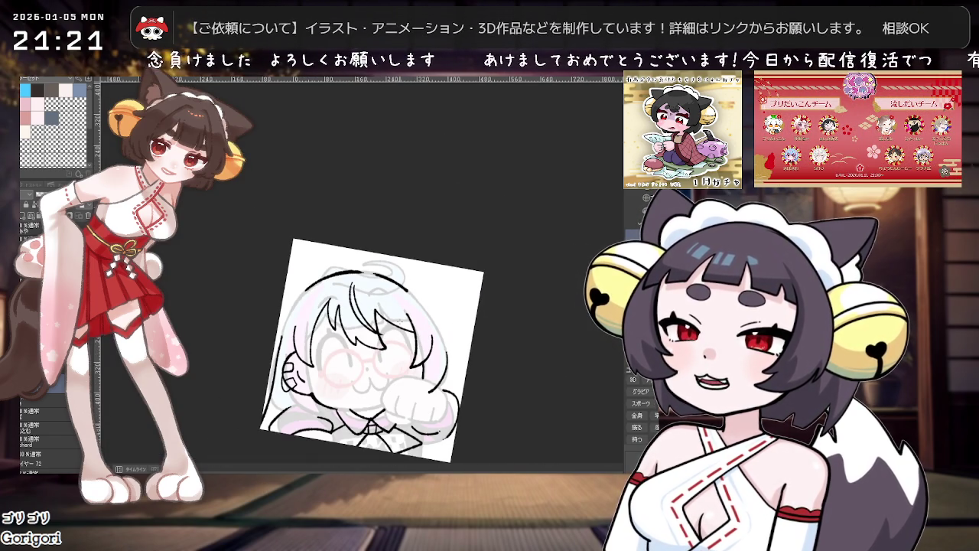
scroll(456, 335, up, 2)
scroll(456, 335, up, 1)
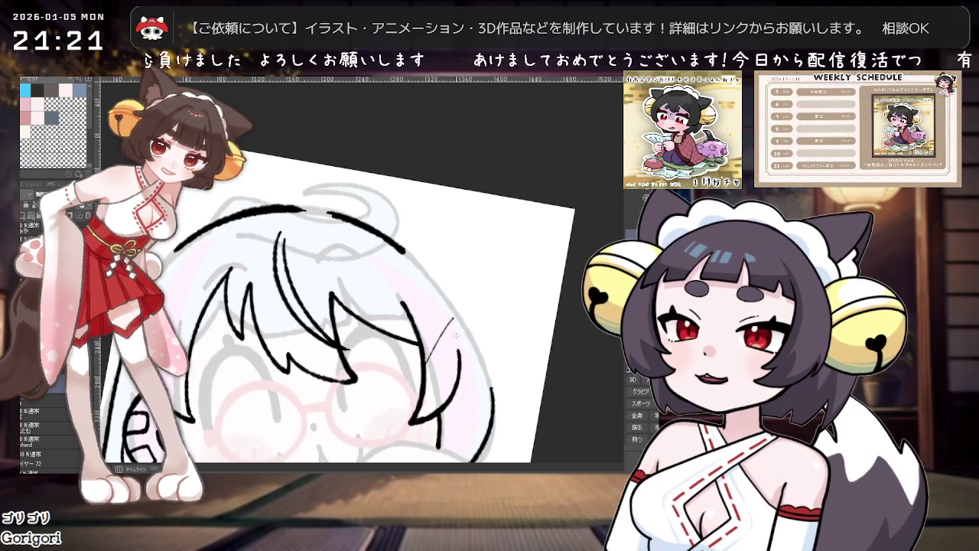
scroll(464, 340, down, 1)
scroll(467, 371, down, 1)
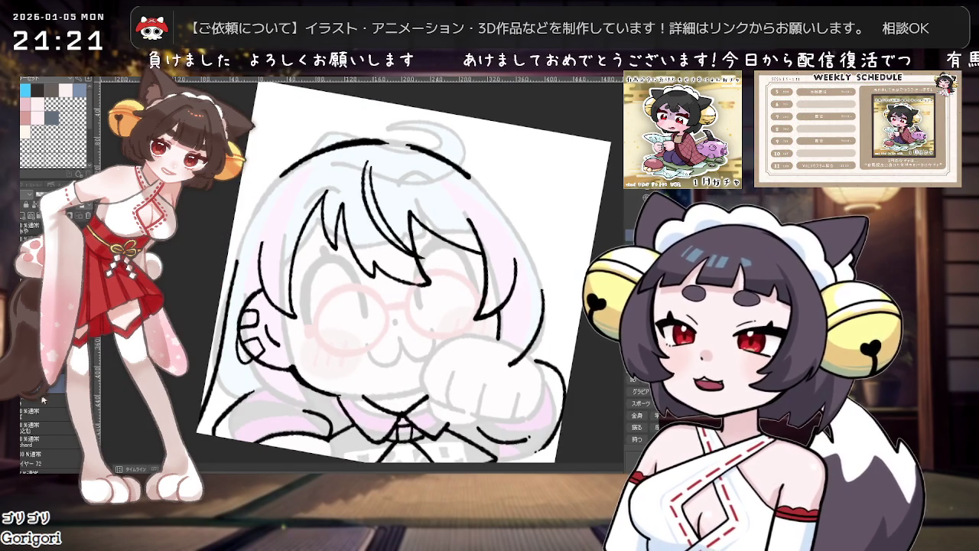
scroll(44, 399, up, 2)
scroll(44, 398, up, 2)
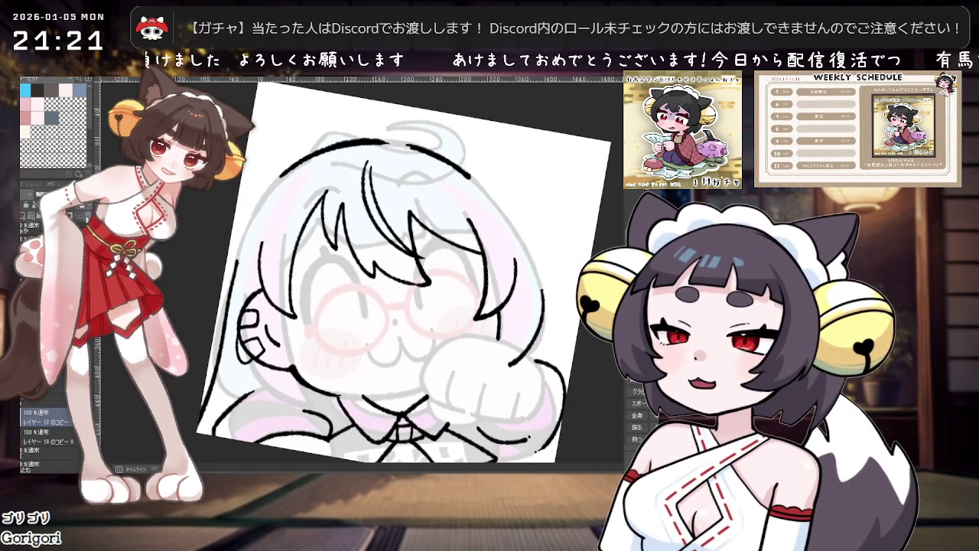
drag(382, 306, 305, 329)
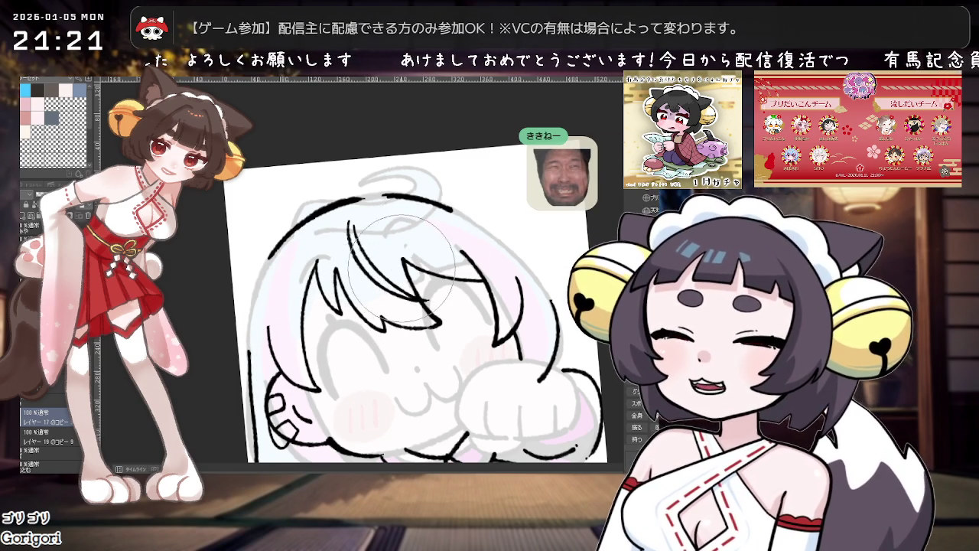
scroll(401, 268, up, 1)
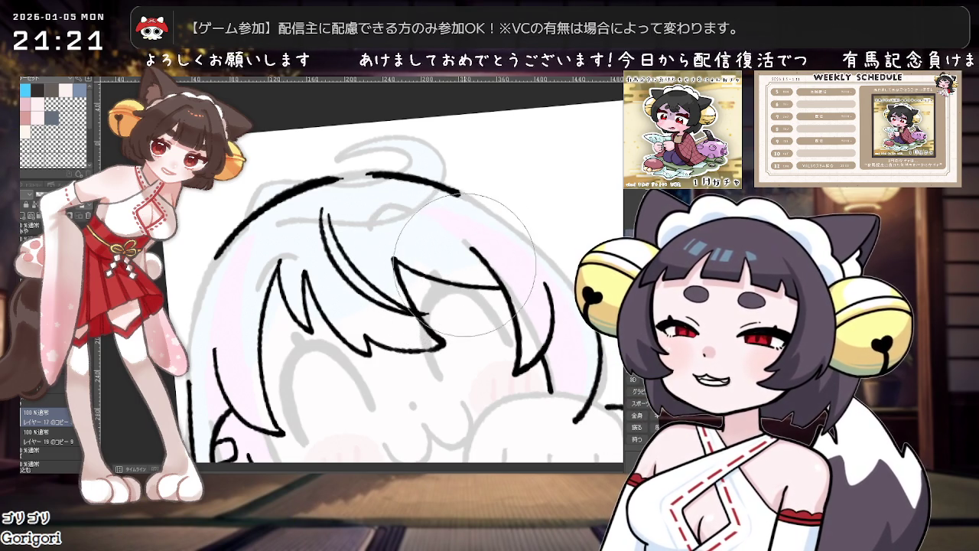
key(ctrl+alt+r)
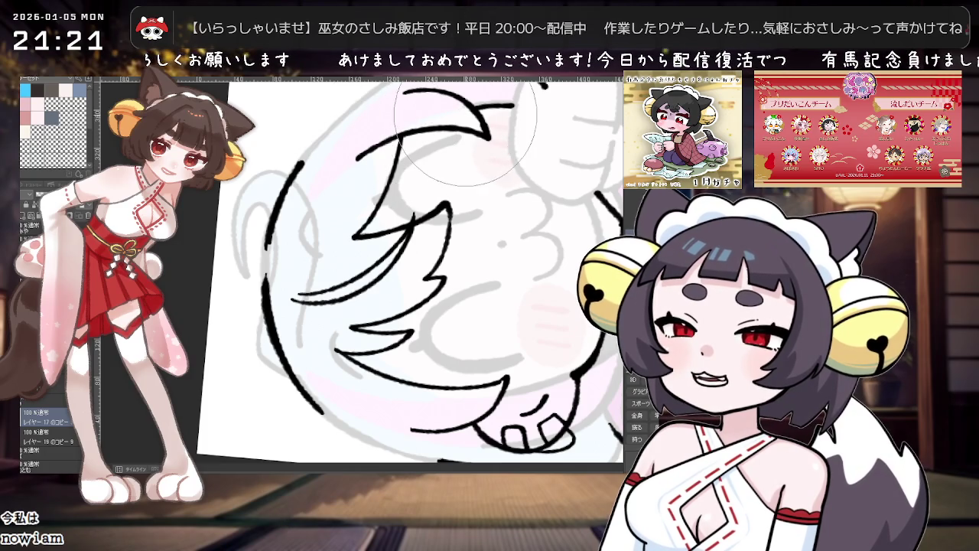
drag(466, 137, 507, 295)
key(ctrl+at)
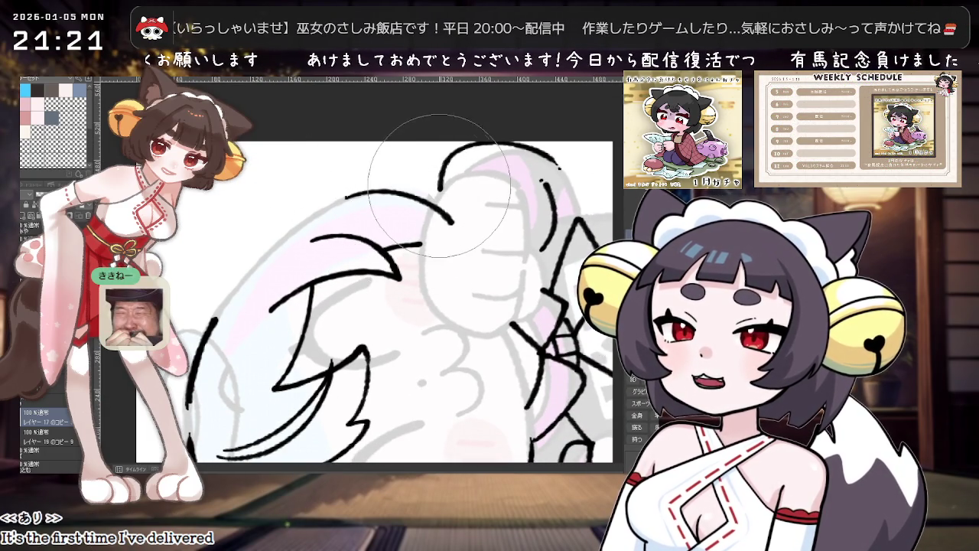
scroll(474, 222, up, 3)
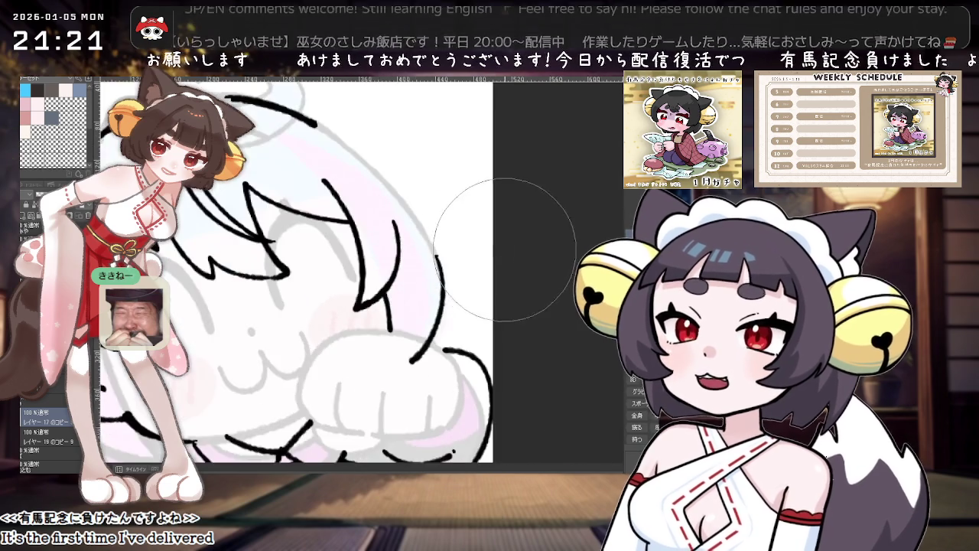
scroll(505, 250, down, 2)
drag(505, 250, 312, 249)
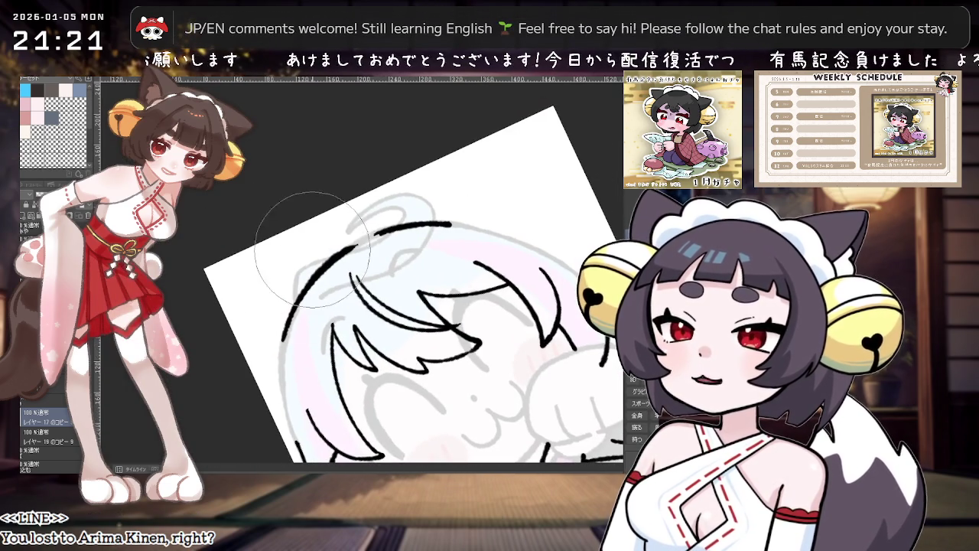
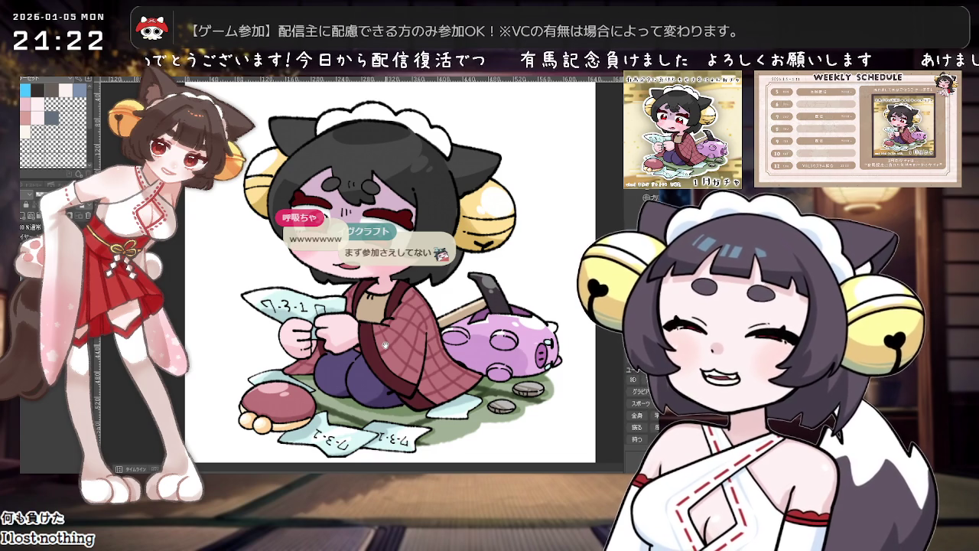
- Switch from the finished illustration to the cat-girl line-art canvas
scroll(385, 345, up, 1)
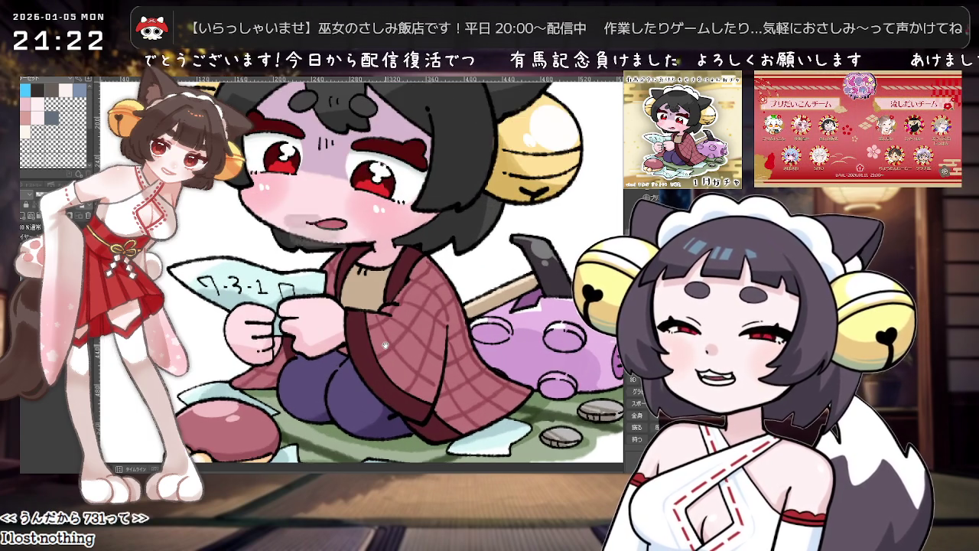
scroll(385, 346, down, 1)
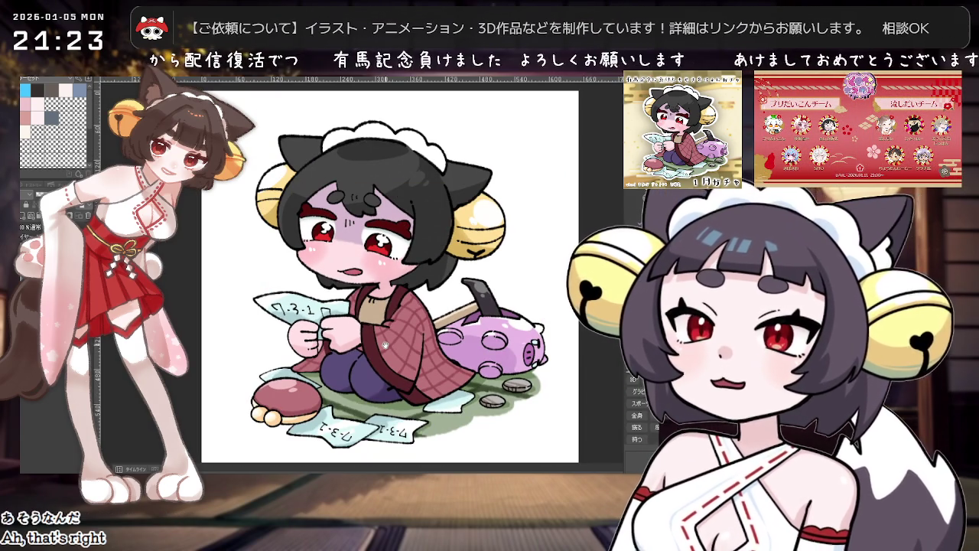
key(ctrl+Tab)
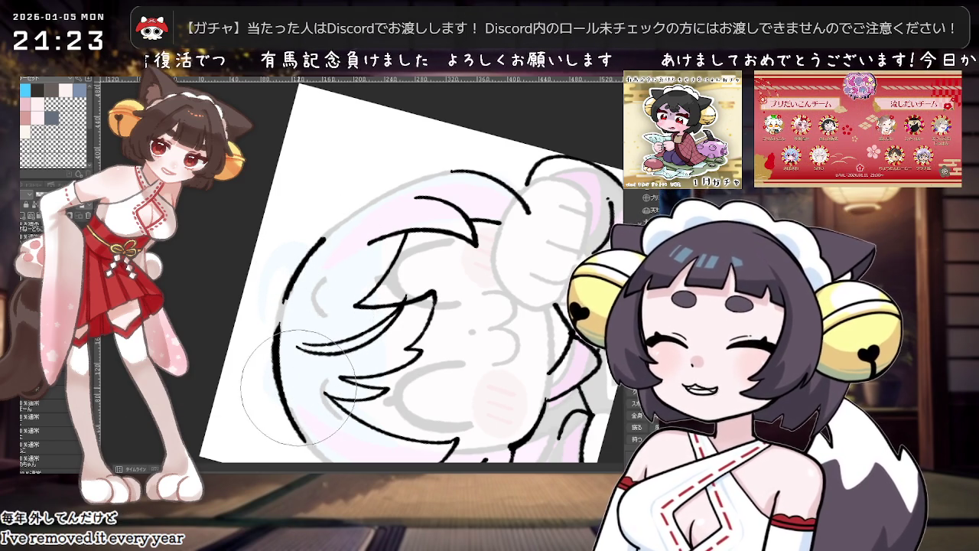
- Rotate the canvas to a comfortable angle and touch up the ink lines near the raised fist
drag(303, 373, 222, 272)
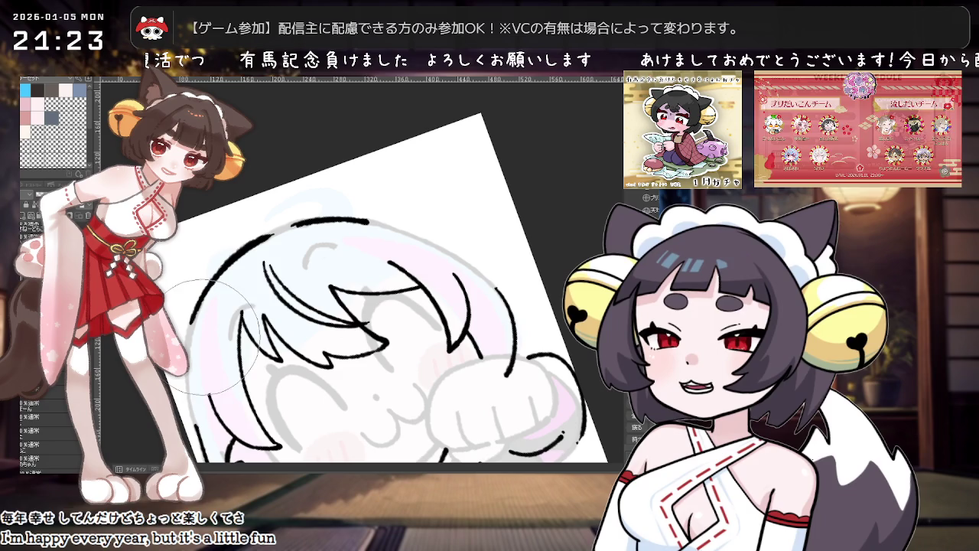
drag(216, 291, 420, 256)
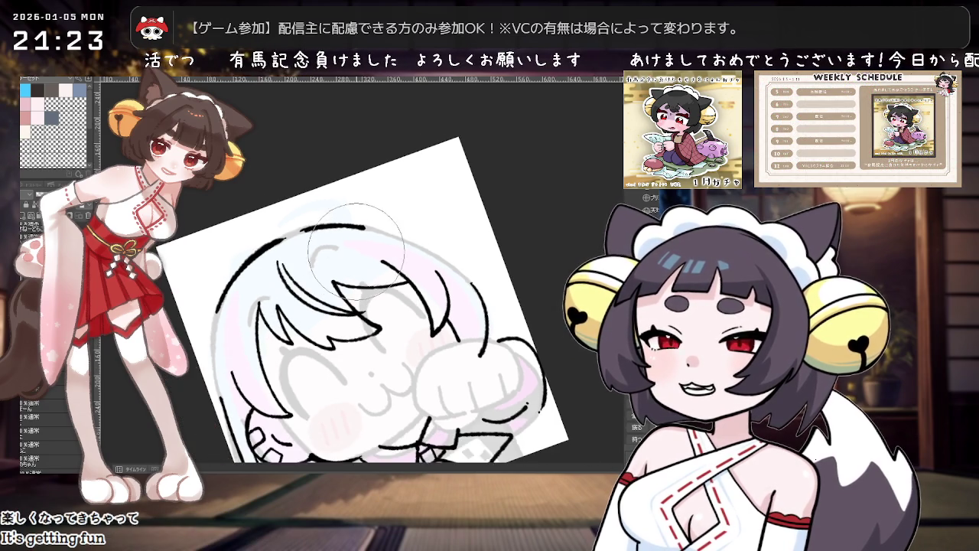
mouse_move(440, 294)
mouse_down()
mouse_move(403, 329)
mouse_move(376, 286)
mouse_up()
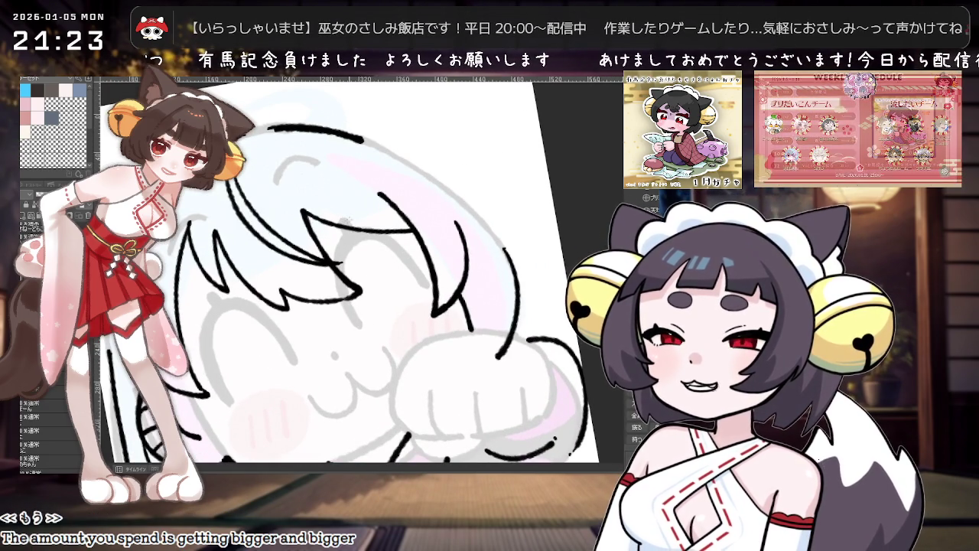
mouse_move(341, 220)
mouse_down()
mouse_move(492, 308)
mouse_move(419, 293)
mouse_up()
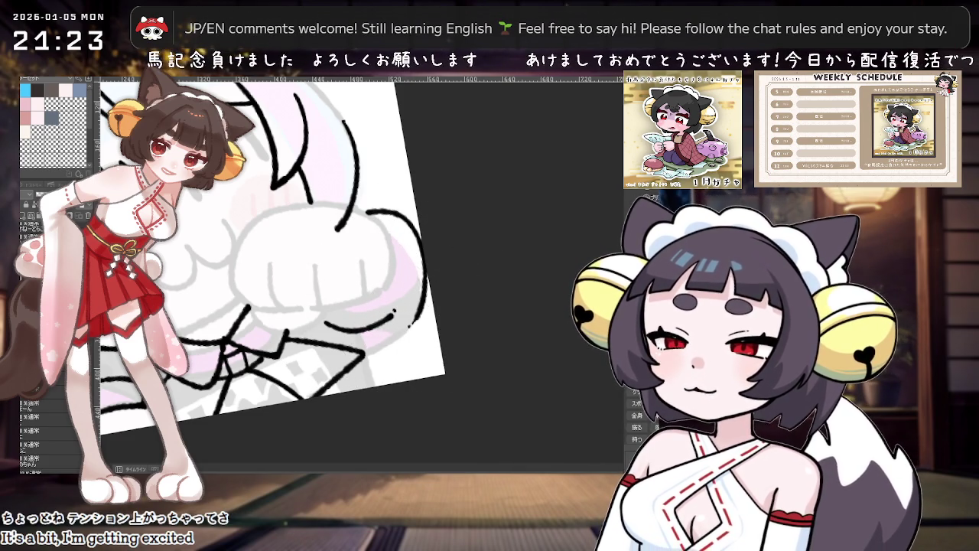
drag(355, 292, 380, 316)
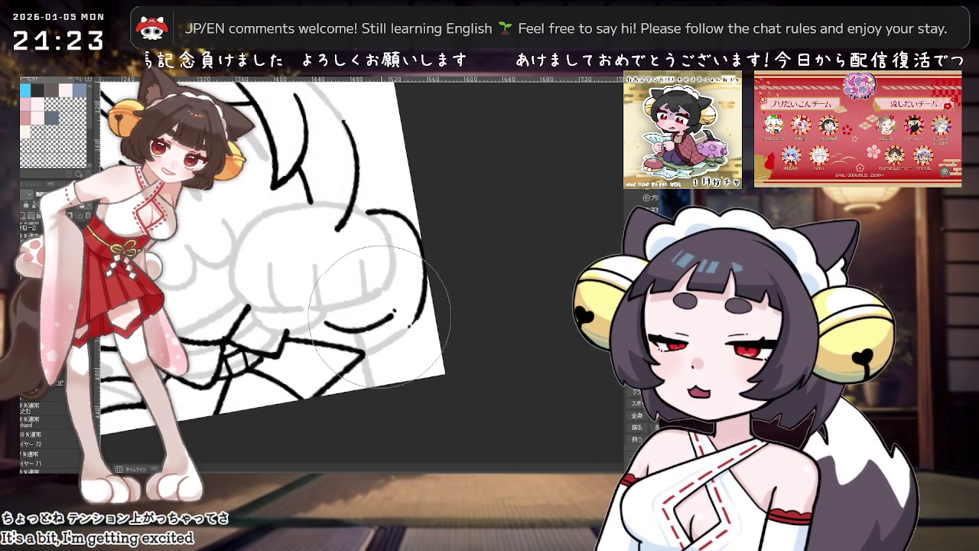
scroll(354, 327, down, 3)
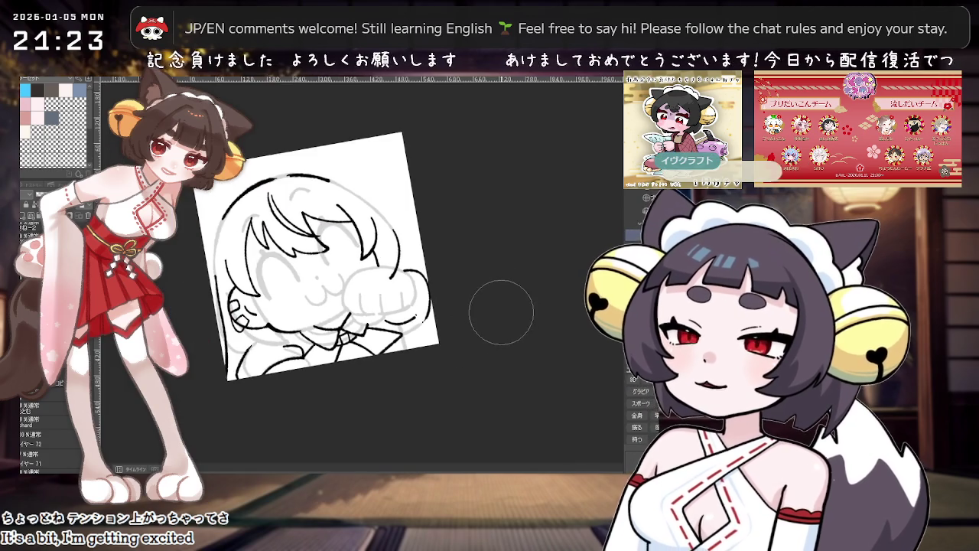
scroll(380, 284, up, 2)
- Zoom in and level the canvas, then ink the raised fist and collar in bold black
scroll(379, 314, up, 2)
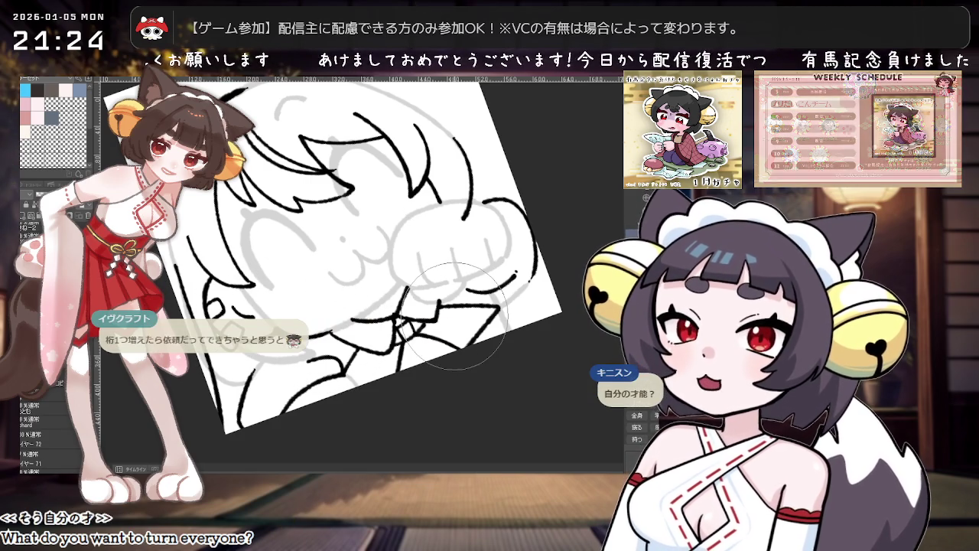
key(^)
key(^)
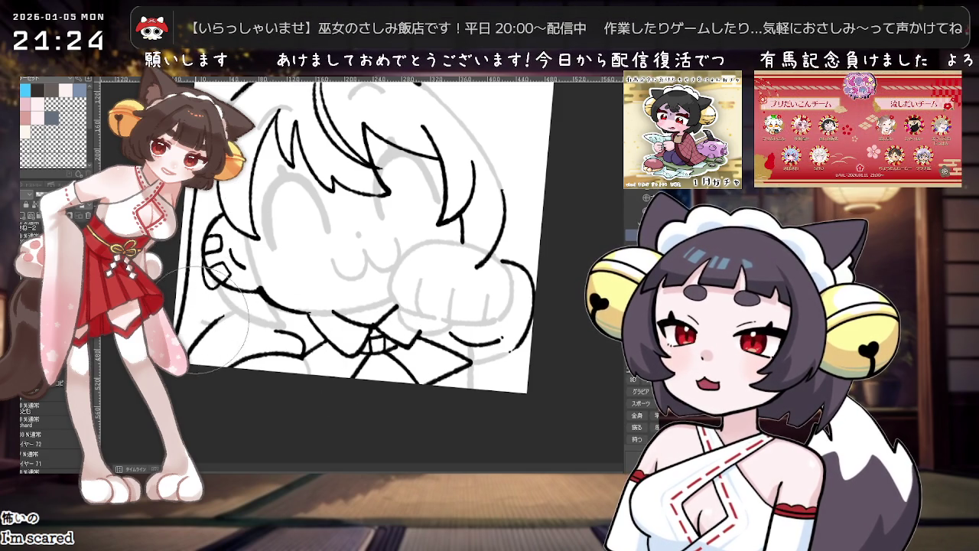
- Pan, zoom and rotate the canvas steeply to frame the girl's head for inking
scroll(214, 321, down, 2)
scroll(306, 245, down, 2)
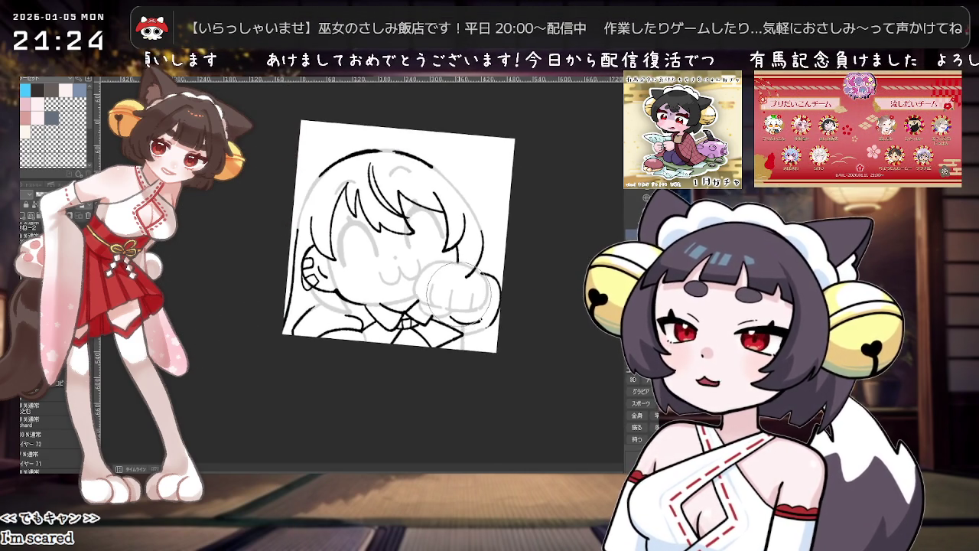
scroll(421, 345, up, 4)
drag(321, 349, 356, 375)
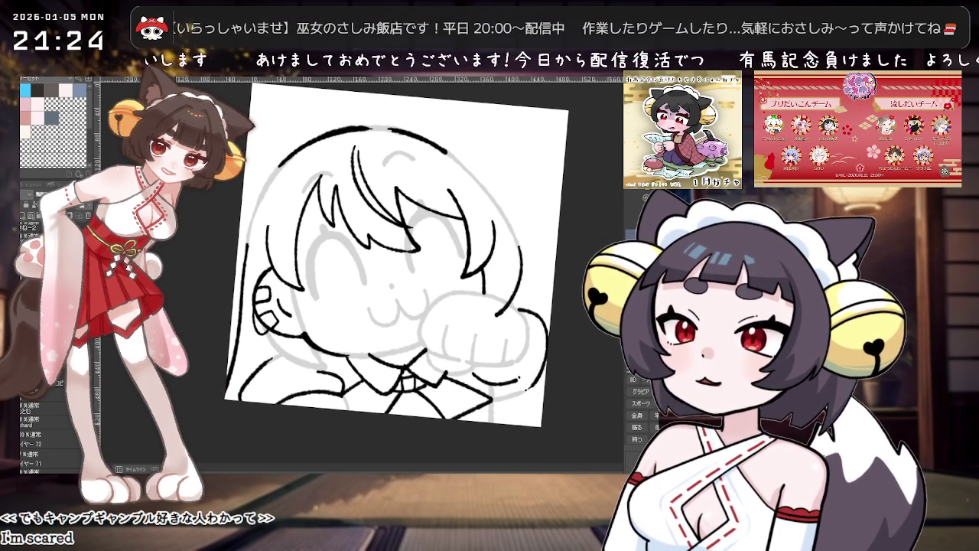
scroll(306, 276, up, 1)
scroll(321, 268, up, 1)
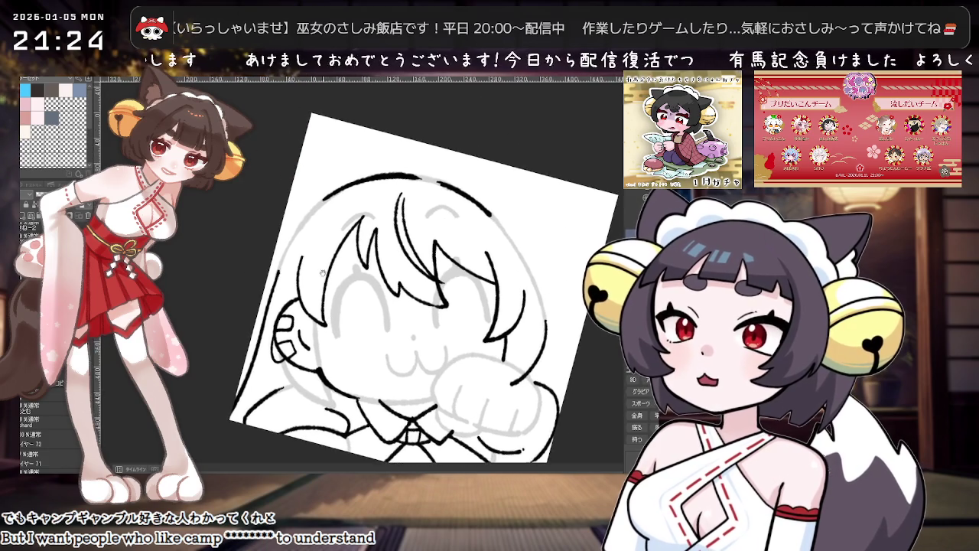
scroll(331, 262, up, 1)
drag(331, 262, 360, 309)
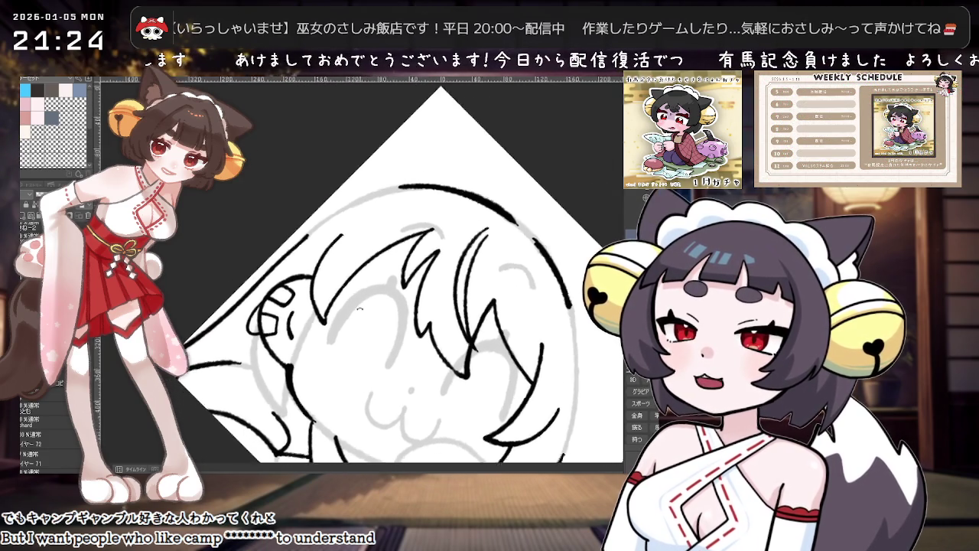
scroll(367, 298, up, 1)
scroll(386, 260, up, 1)
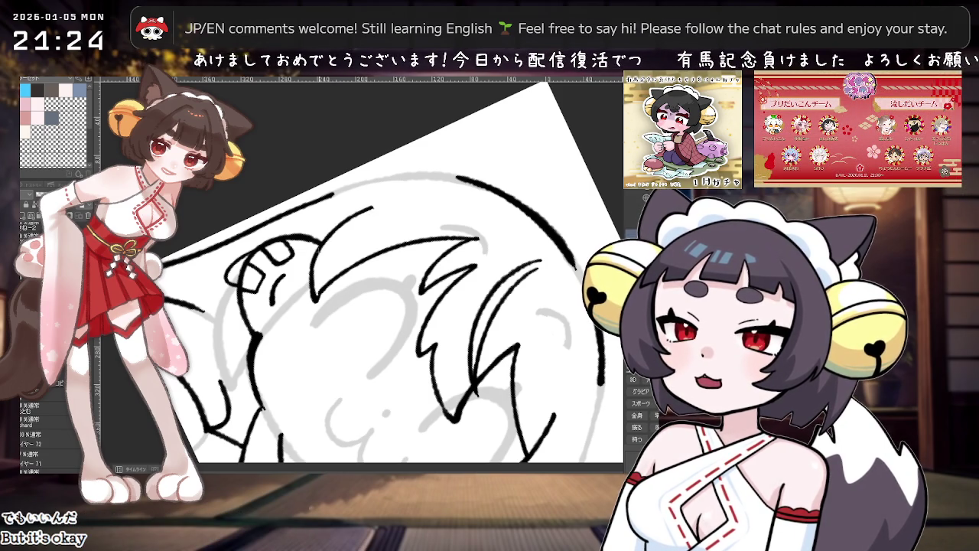
scroll(407, 205, down, 2)
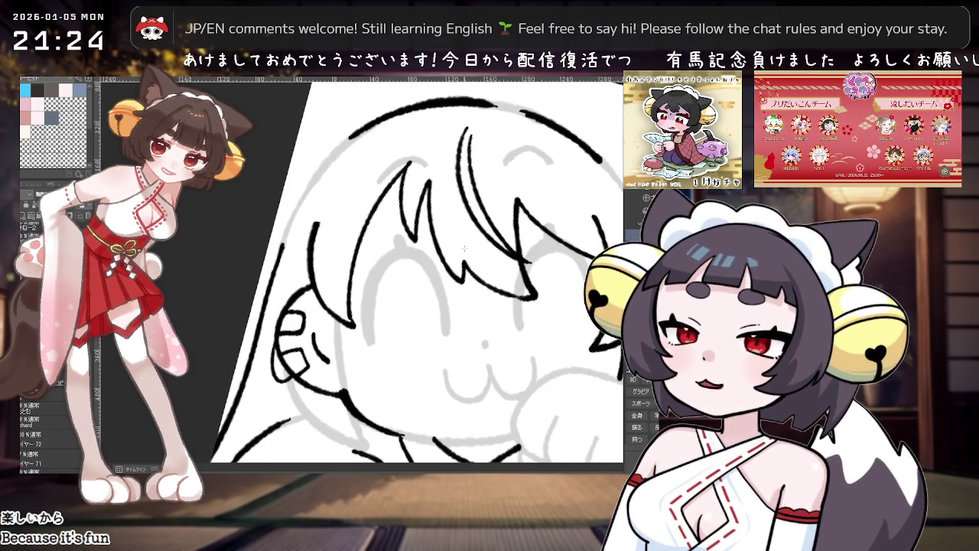
drag(407, 205, 464, 324)
scroll(464, 324, up, 2)
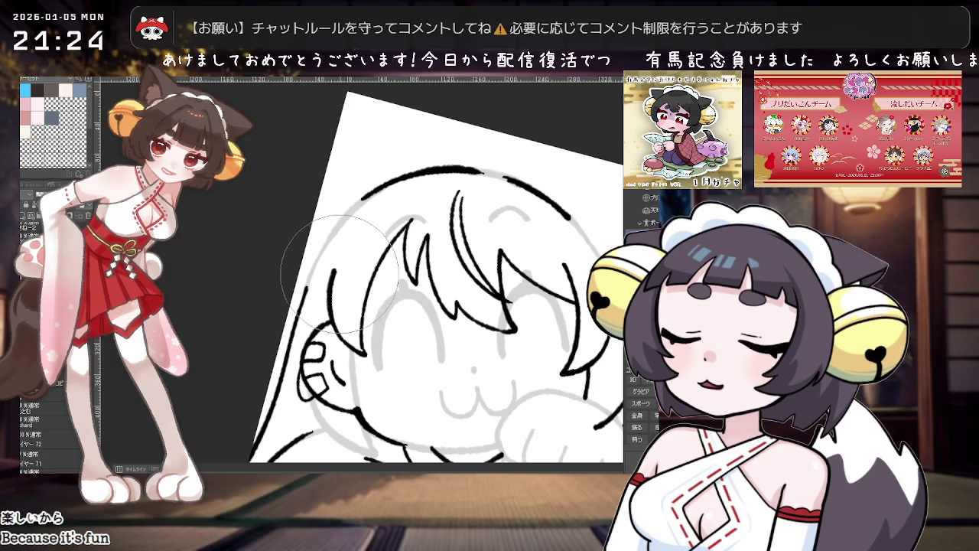
mouse_move(579, 337)
mouse_down()
mouse_move(473, 307)
mouse_move(514, 310)
mouse_up()
- Ink the hair outline and the ear beside her cheek in bold black
scroll(471, 308, down, 2)
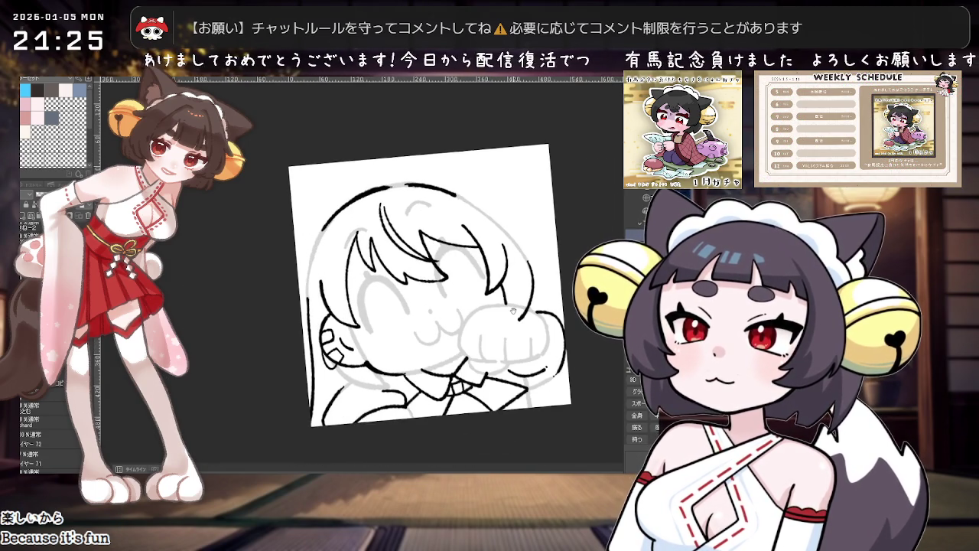
scroll(418, 274, up, 2)
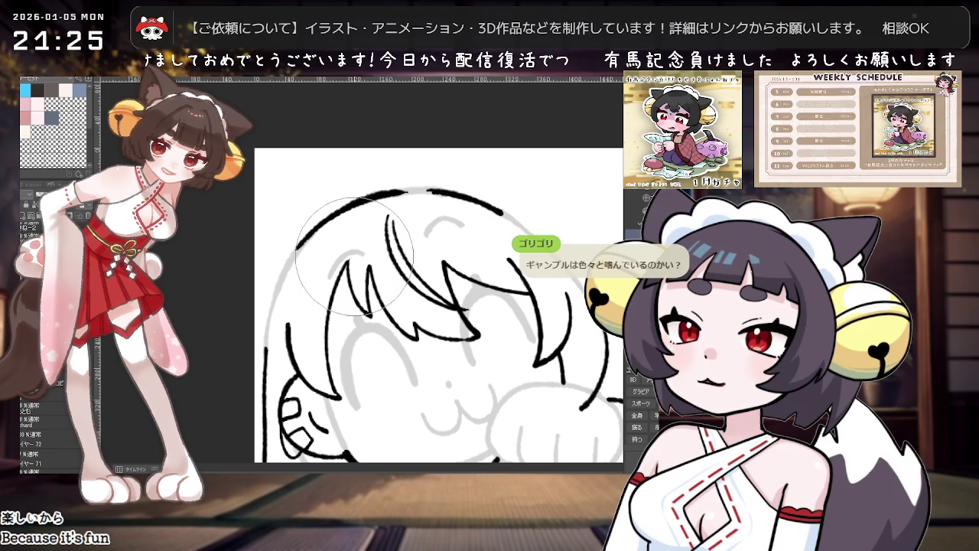
scroll(503, 307, down, 1)
scroll(502, 308, down, 1)
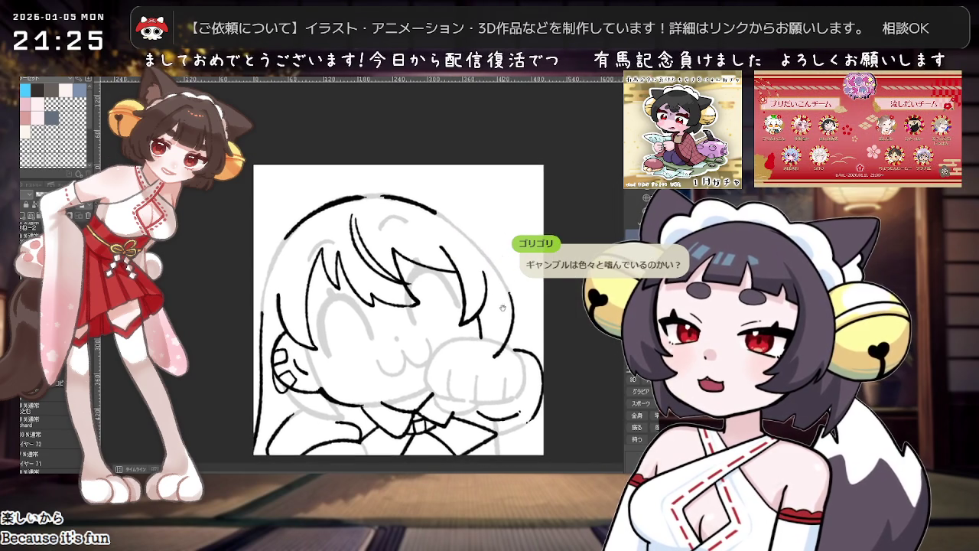
scroll(502, 307, up, 1)
scroll(489, 336, up, 1)
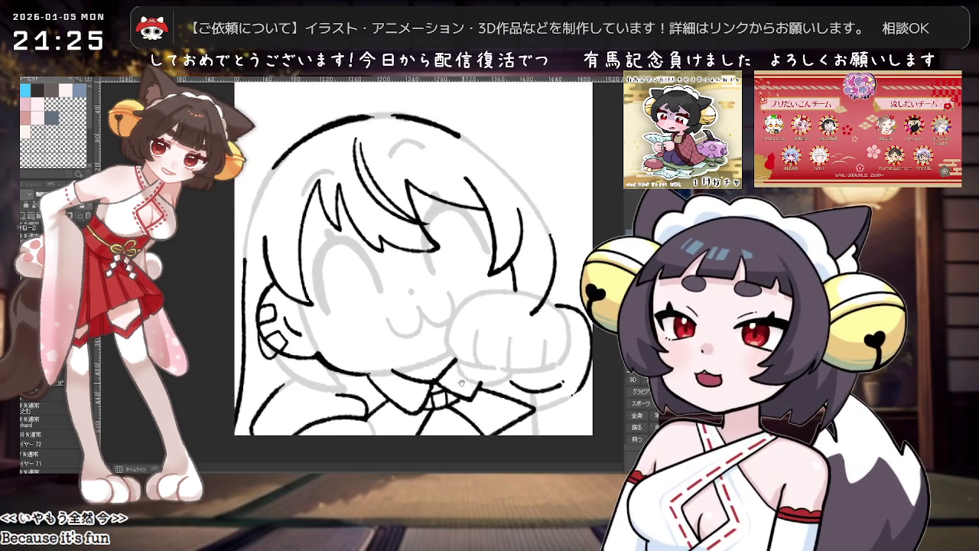
scroll(461, 382, down, 1)
scroll(449, 355, up, 1)
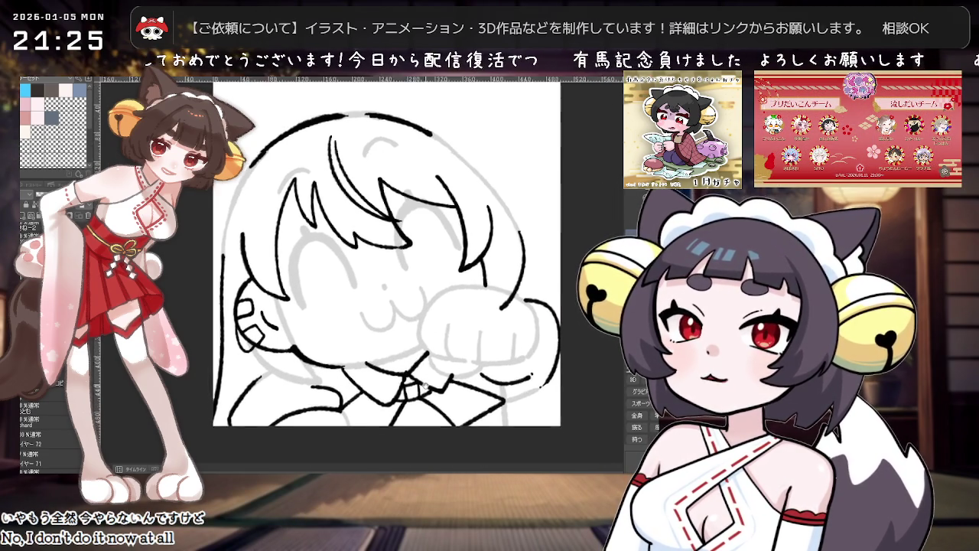
scroll(432, 377, down, 1)
scroll(428, 383, up, 1)
scroll(424, 388, down, 1)
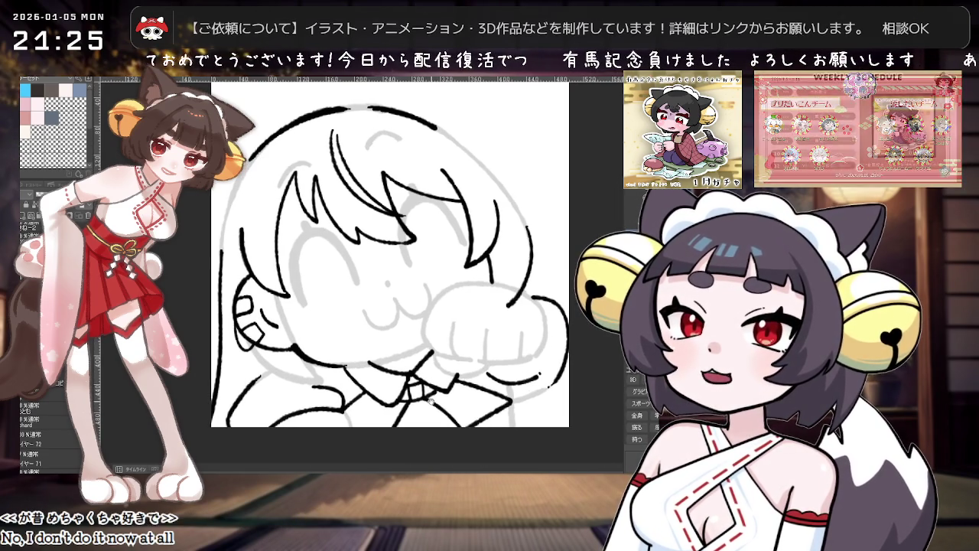
scroll(426, 405, up, 1)
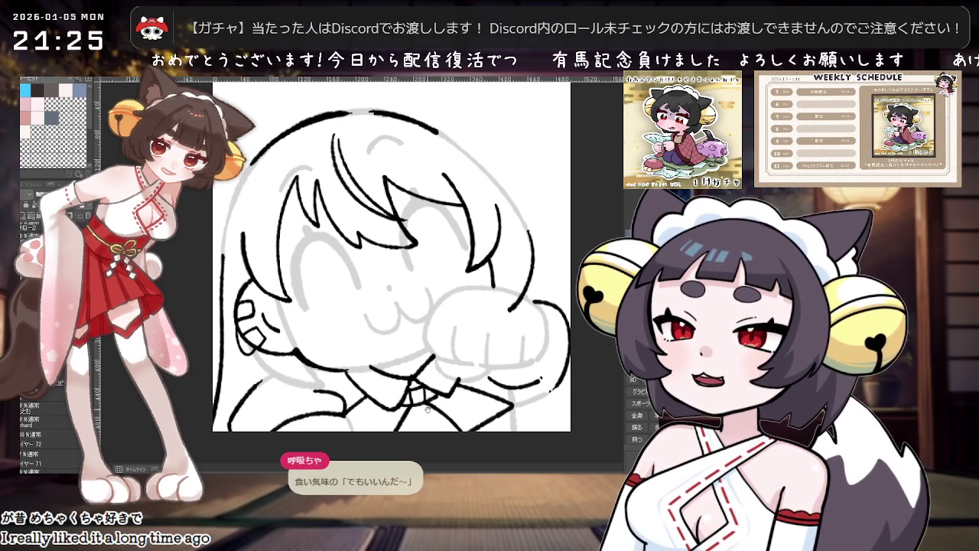
scroll(427, 404, down, 1)
scroll(425, 404, up, 1)
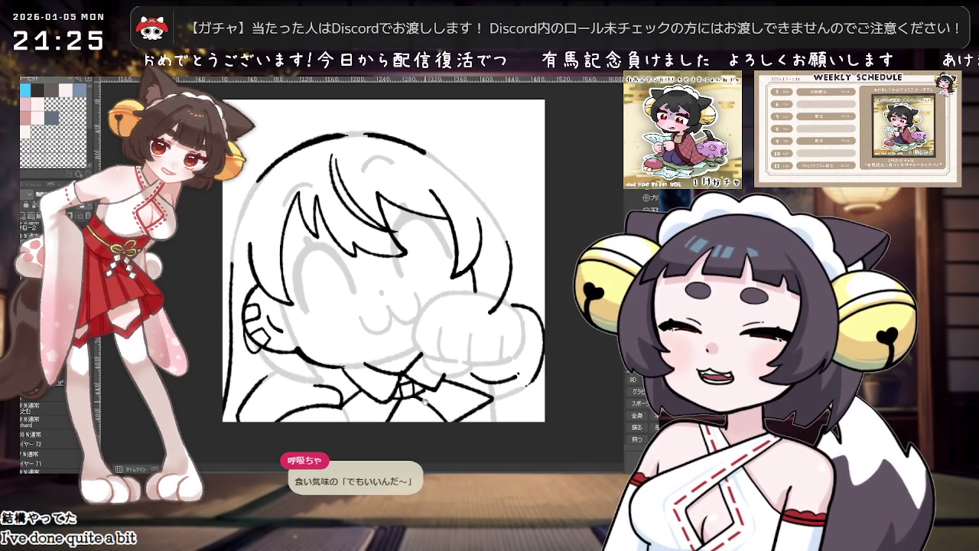
scroll(426, 401, down, 1)
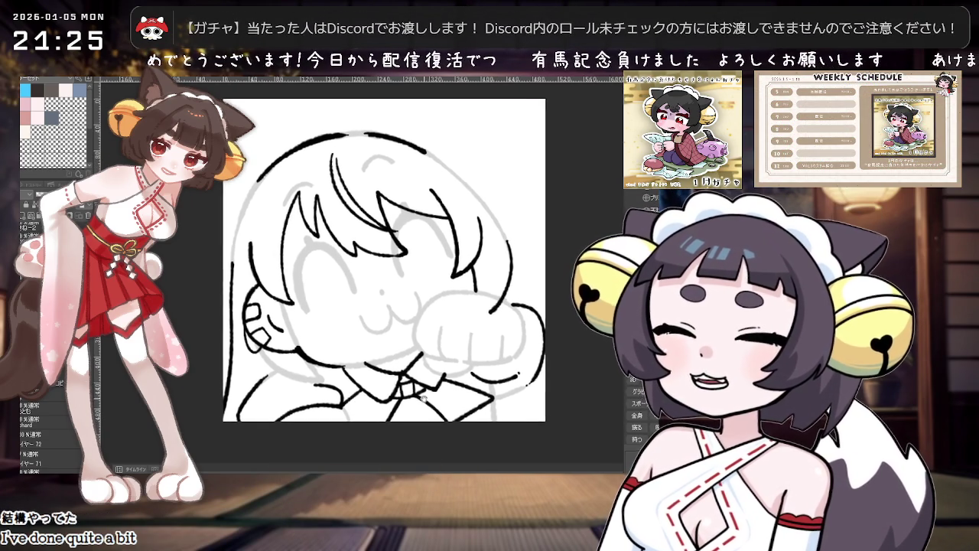
scroll(425, 397, up, 1)
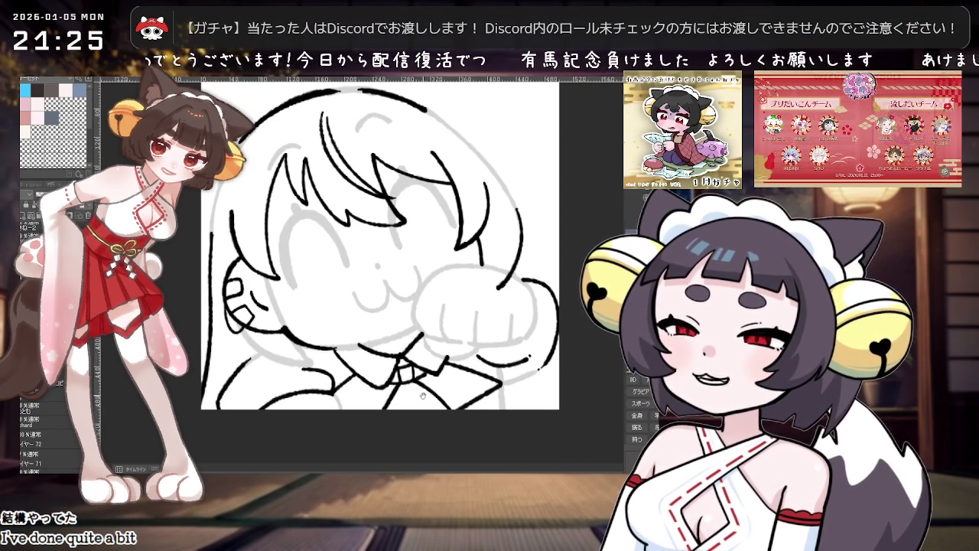
- Turn off the sketch layer's visibility so only the black face, hair, fist and collar lines show
scroll(424, 404, down, 1)
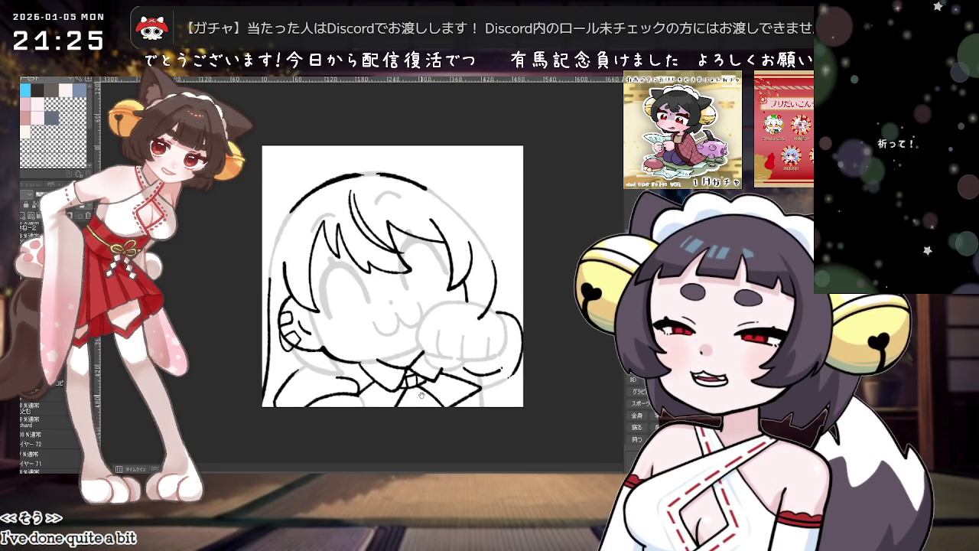
scroll(419, 390, down, 1)
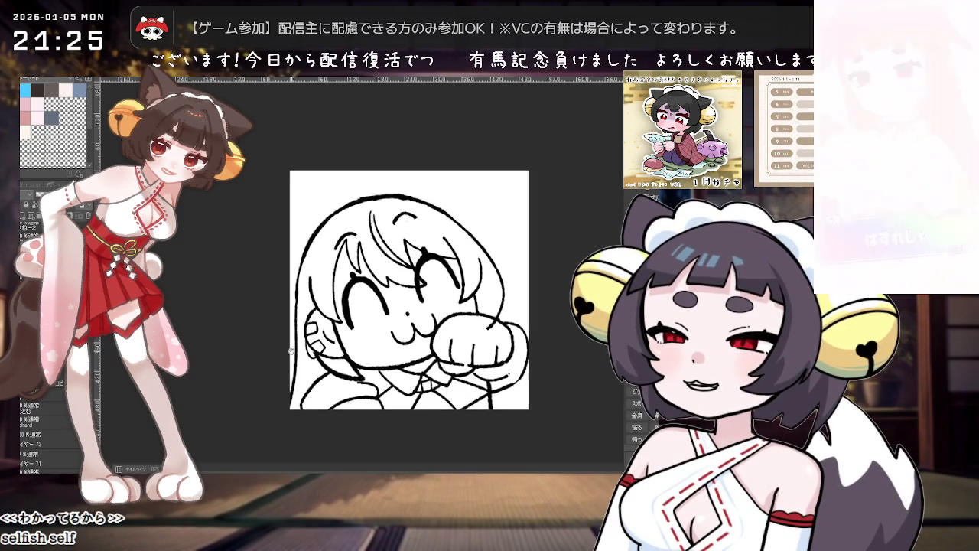
scroll(365, 342, up, 2)
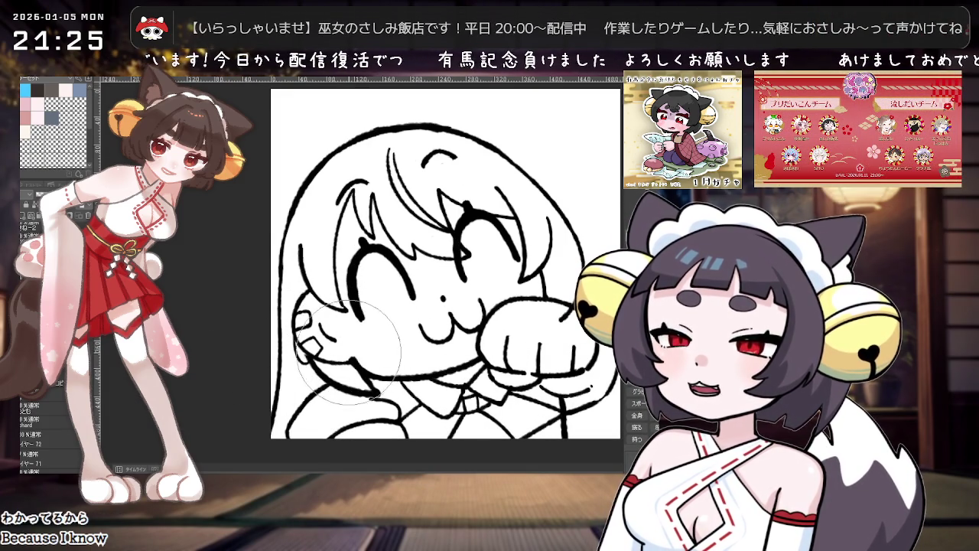
scroll(356, 352, down, 2)
scroll(428, 351, down, 1)
scroll(505, 351, up, 2)
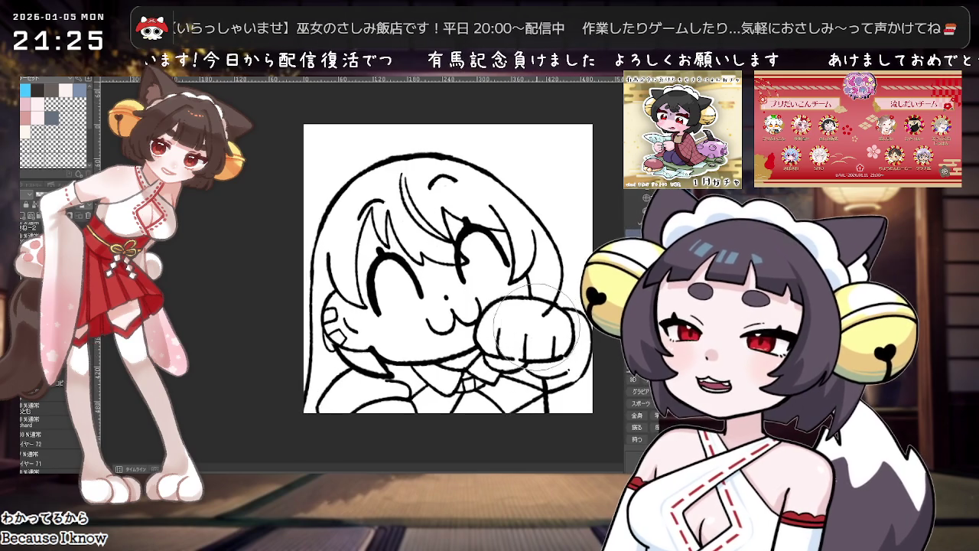
scroll(504, 351, up, 3)
drag(505, 351, 341, 321)
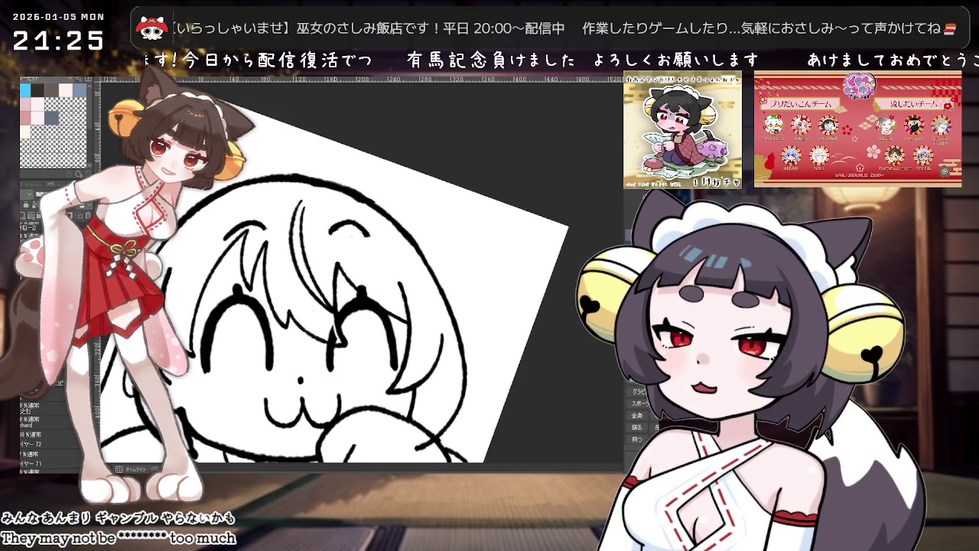
drag(335, 325, 417, 329)
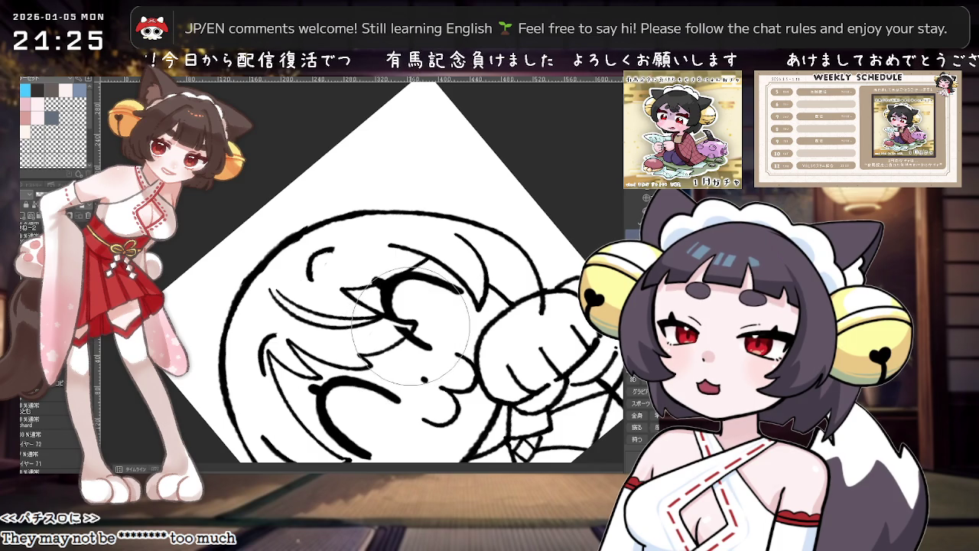
drag(492, 326, 360, 272)
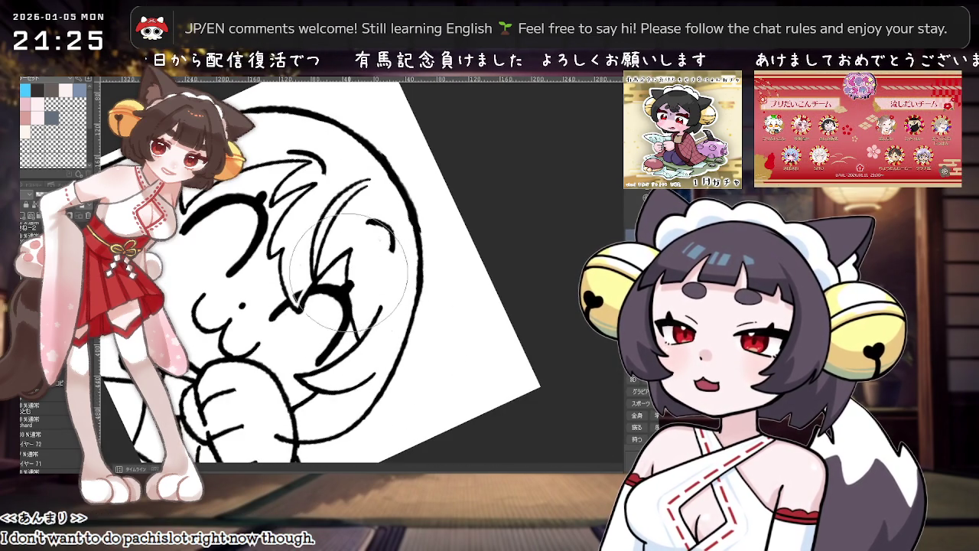
mouse_move(358, 322)
mouse_down()
mouse_move(458, 254)
mouse_move(354, 270)
mouse_up()
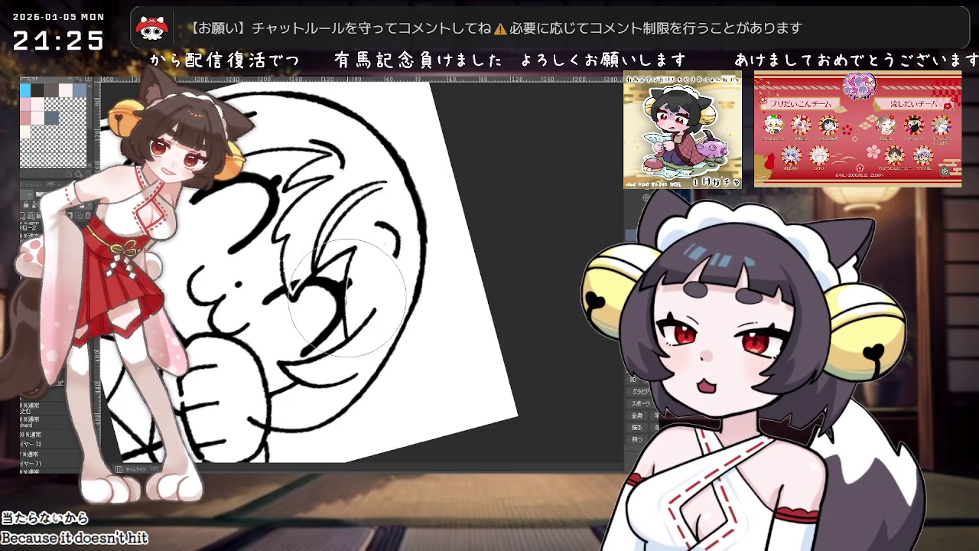
drag(366, 272, 357, 252)
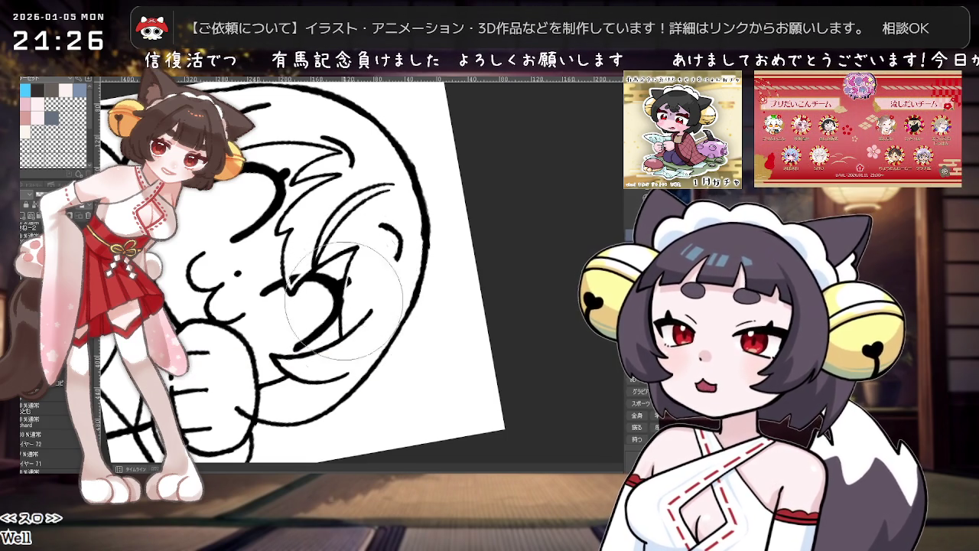
mouse_move(356, 313)
mouse_down()
mouse_move(428, 362)
mouse_move(421, 371)
mouse_move(459, 375)
mouse_move(425, 268)
mouse_up()
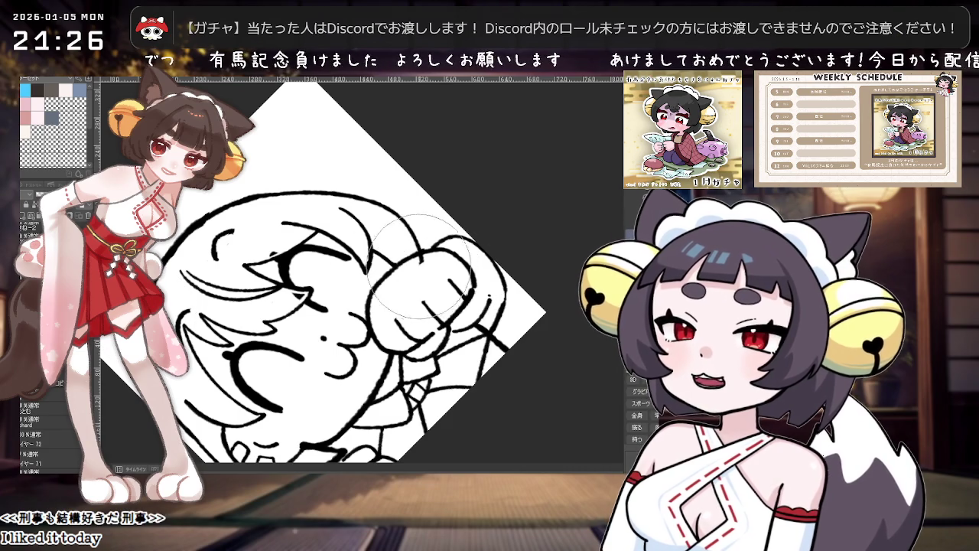
mouse_move(421, 256)
mouse_down()
mouse_move(451, 362)
mouse_move(405, 403)
mouse_up()
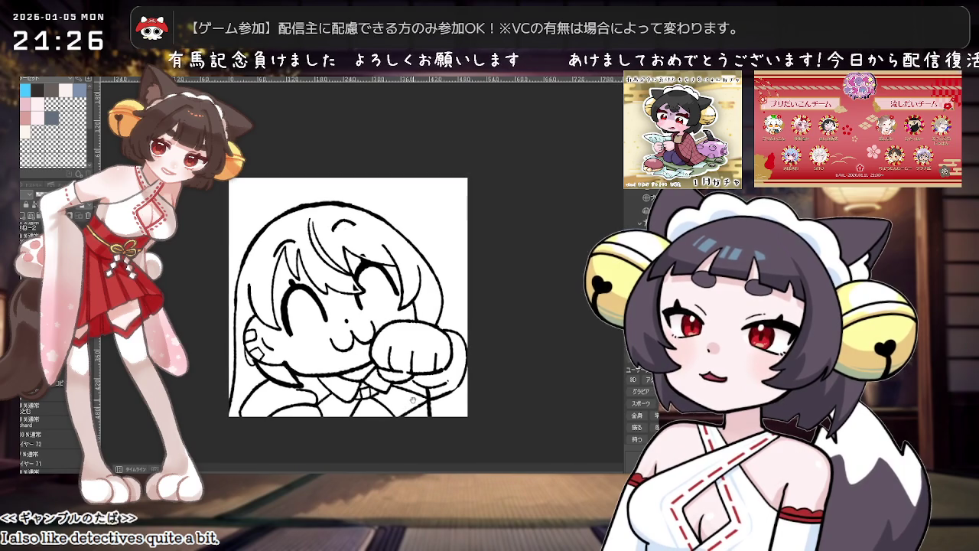
scroll(412, 399, up, 2)
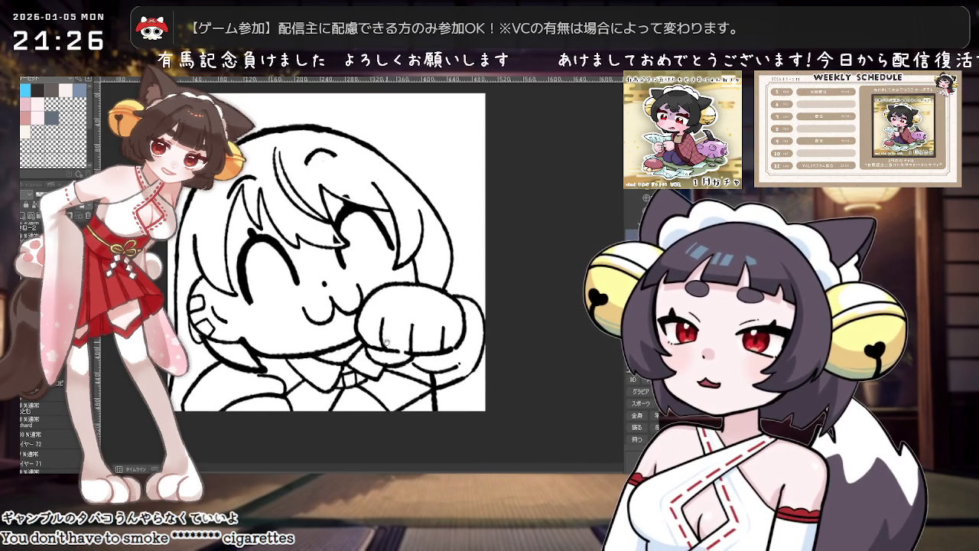
scroll(386, 342, up, 2)
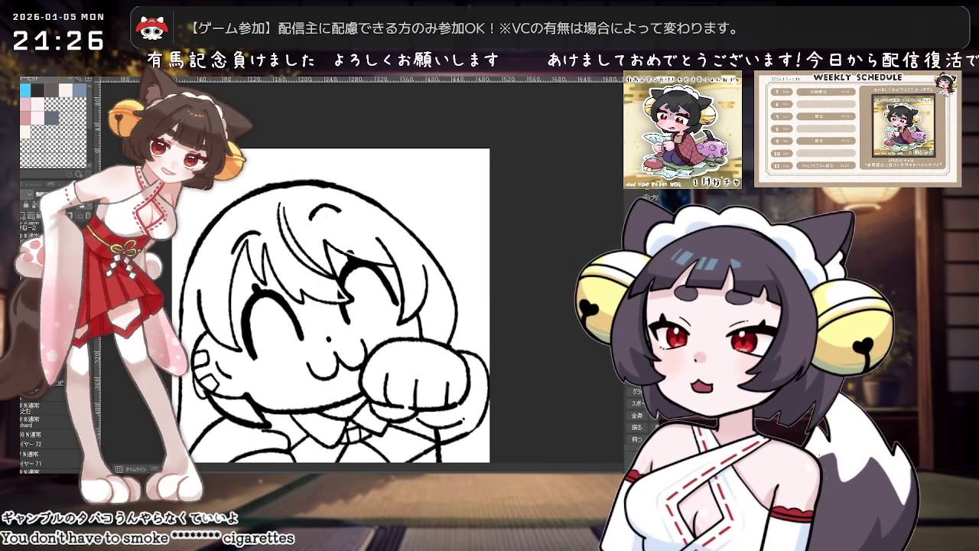
scroll(498, 295, down, 1)
scroll(498, 295, down, 1)
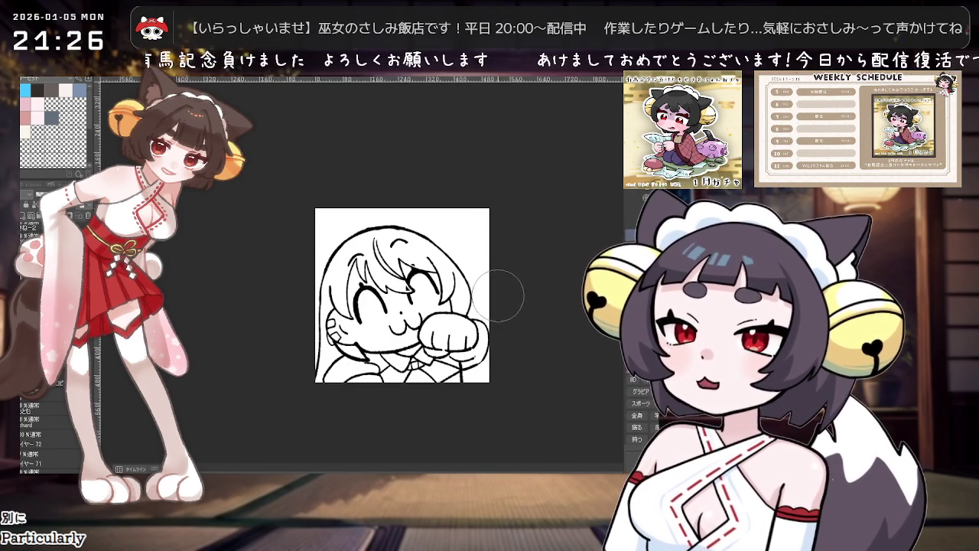
scroll(498, 295, up, 1)
scroll(498, 296, up, 1)
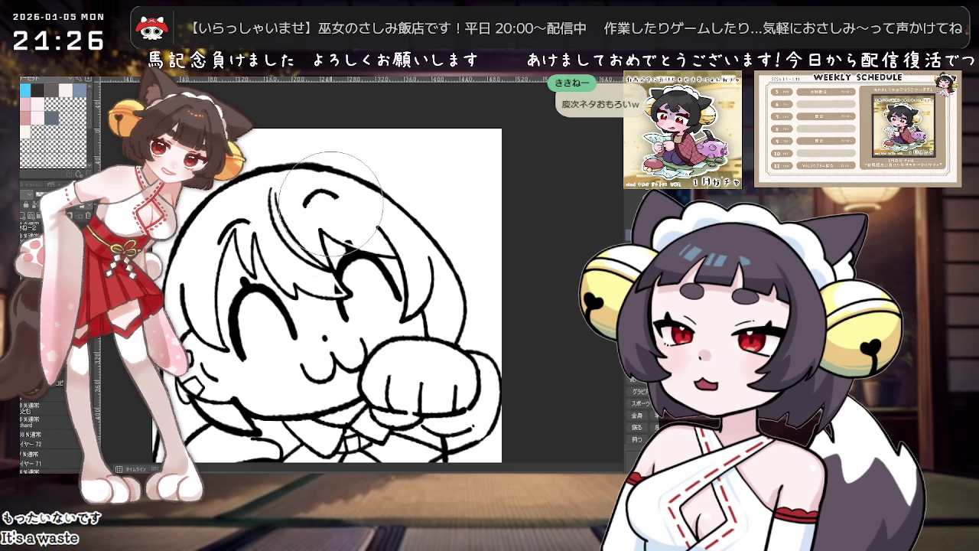
scroll(424, 239, down, 1)
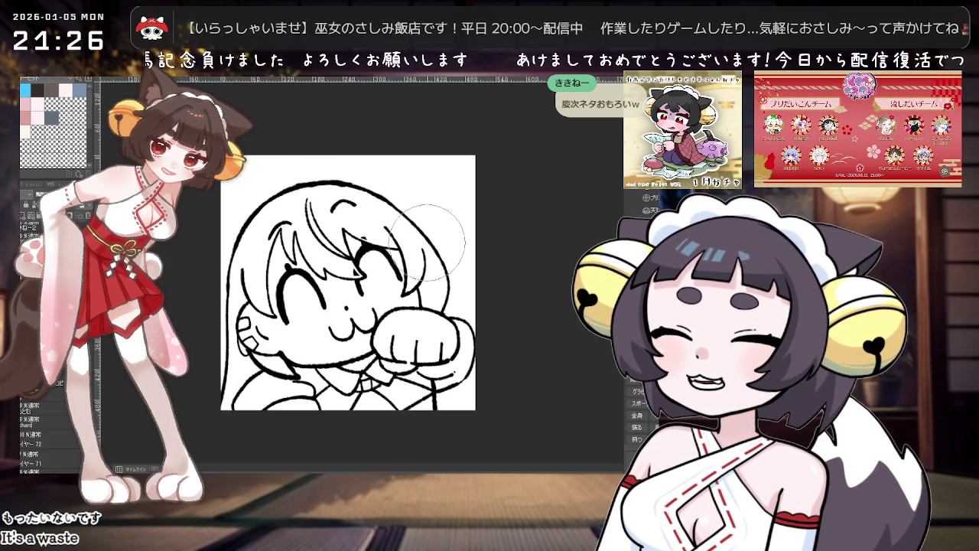
scroll(426, 241, up, 1)
scroll(428, 260, down, 1)
scroll(436, 306, up, 1)
scroll(440, 331, up, 1)
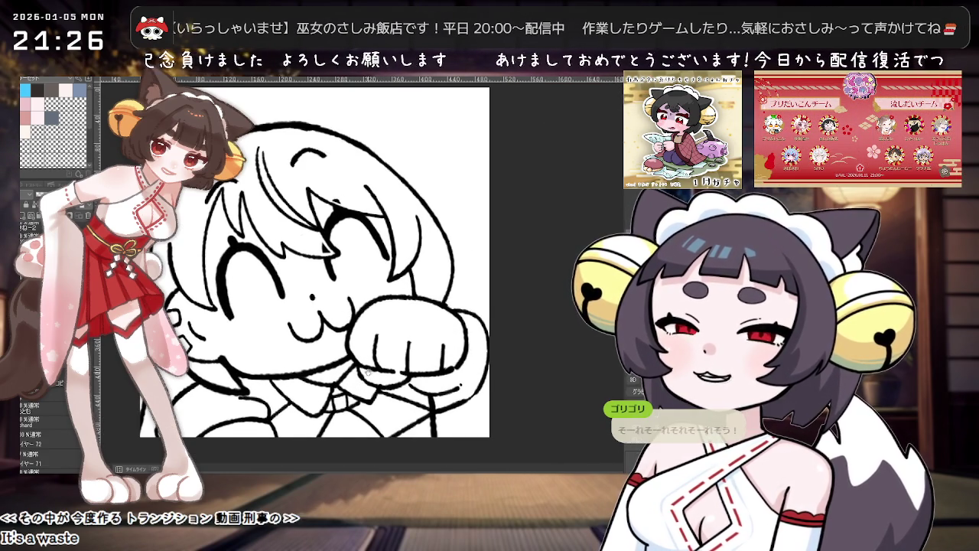
scroll(366, 372, up, 1)
scroll(383, 379, up, 1)
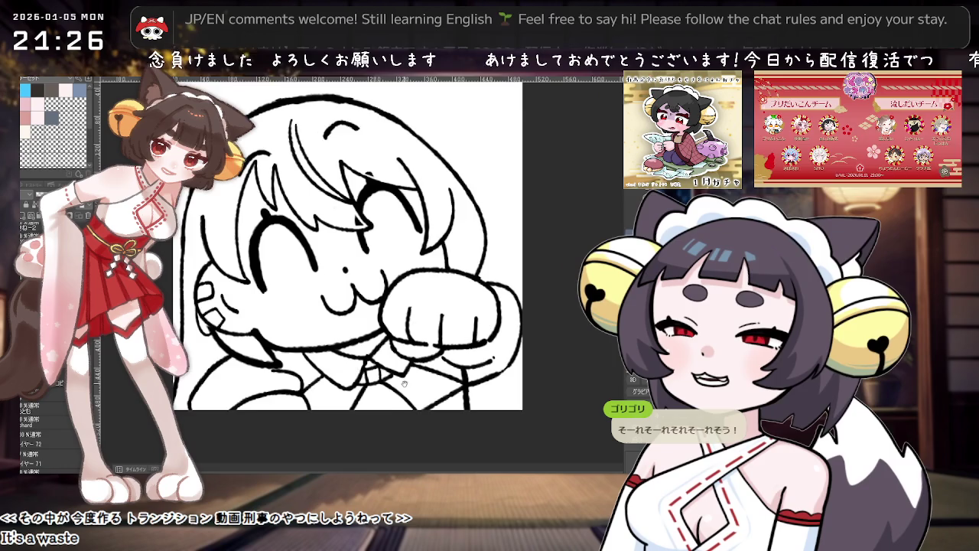
scroll(404, 383, down, 1)
scroll(428, 367, up, 1)
scroll(459, 353, up, 1)
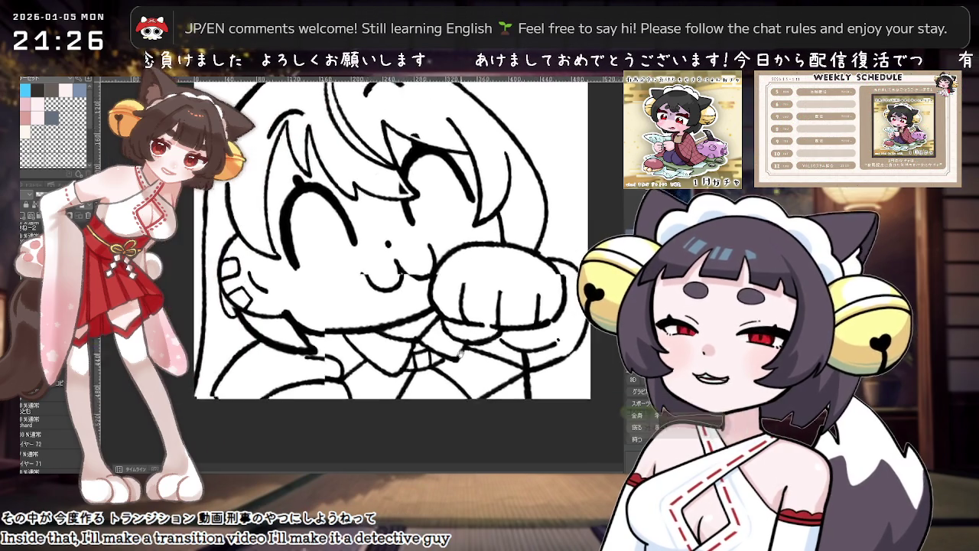
scroll(466, 352, up, 1)
scroll(474, 352, down, 1)
scroll(482, 350, down, 1)
scroll(489, 349, up, 1)
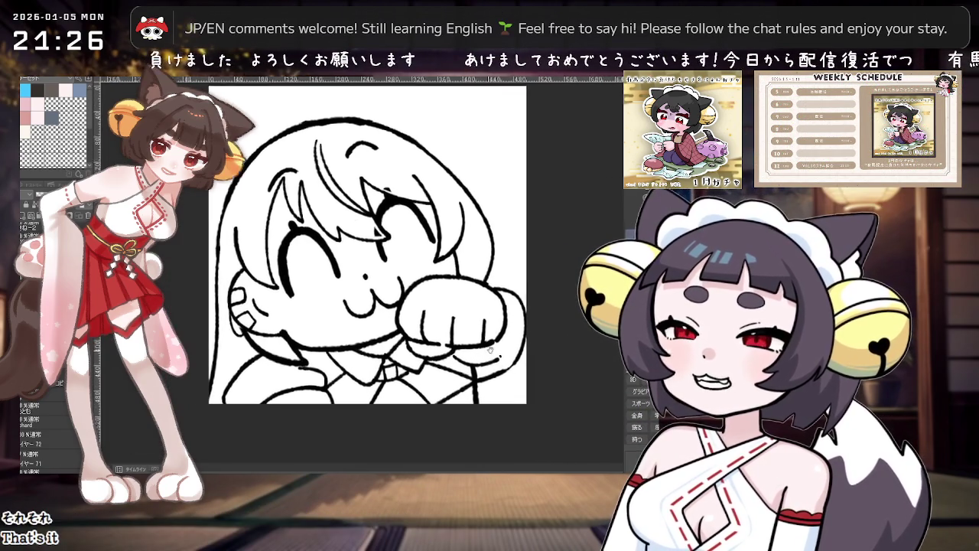
drag(489, 350, 473, 380)
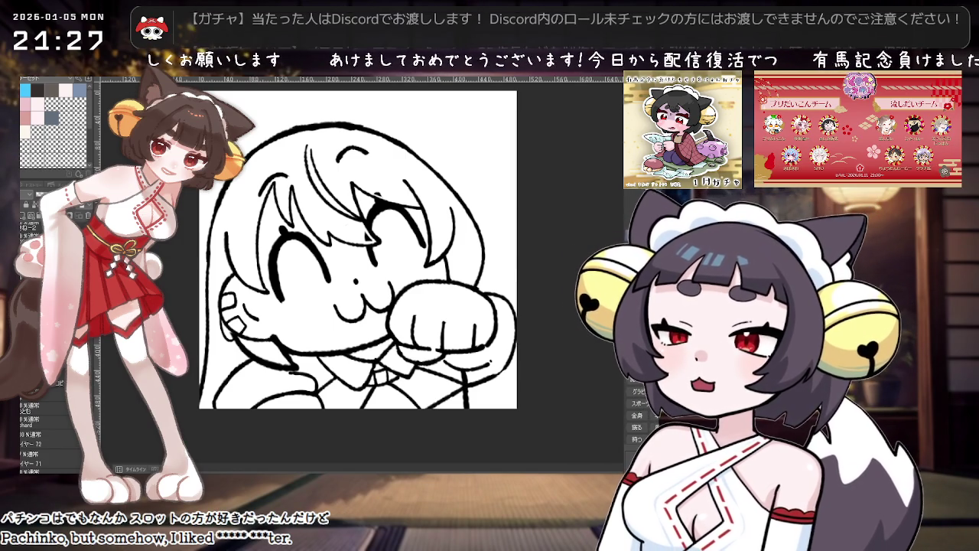
drag(301, 337, 352, 326)
scroll(352, 327, up, 1)
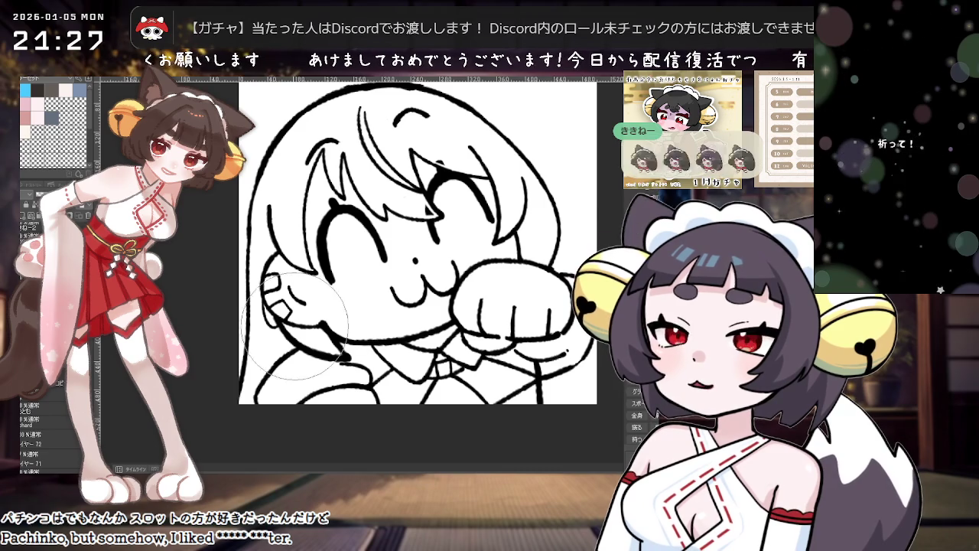
key(minus)
scroll(268, 239, up, 2)
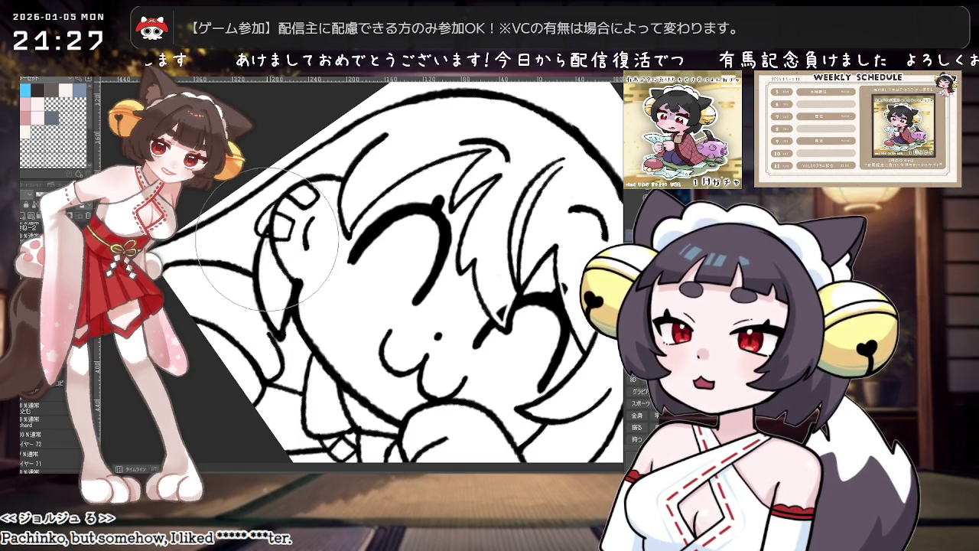
drag(266, 251, 385, 264)
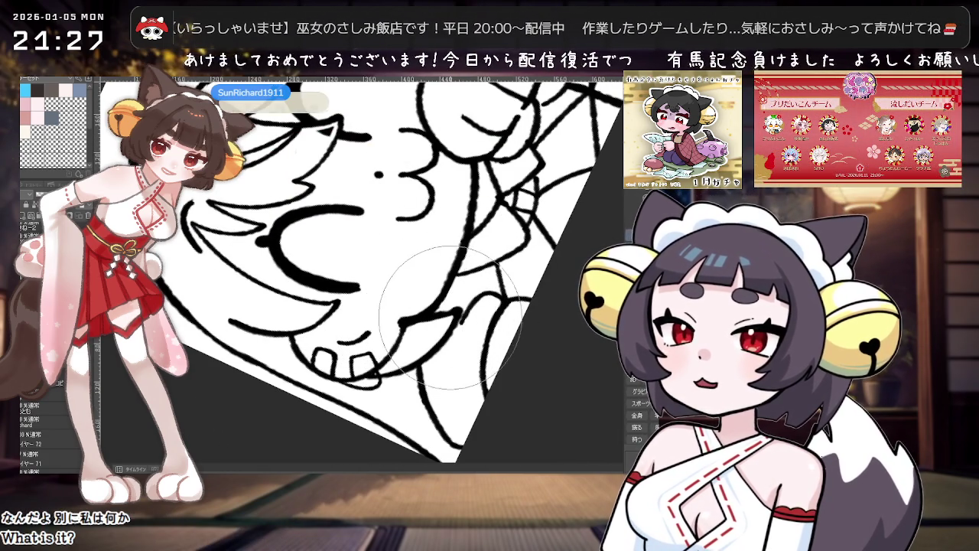
scroll(451, 321, down, 3)
scroll(444, 333, down, 1)
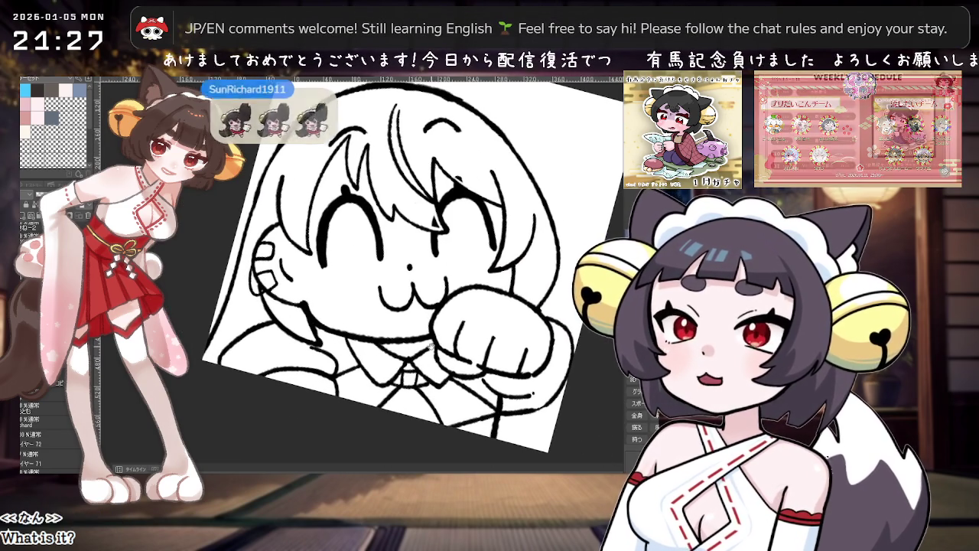
scroll(429, 336, up, 1)
- Clear the rotation so the whole upright line art fits the window
key(ctrl+0)
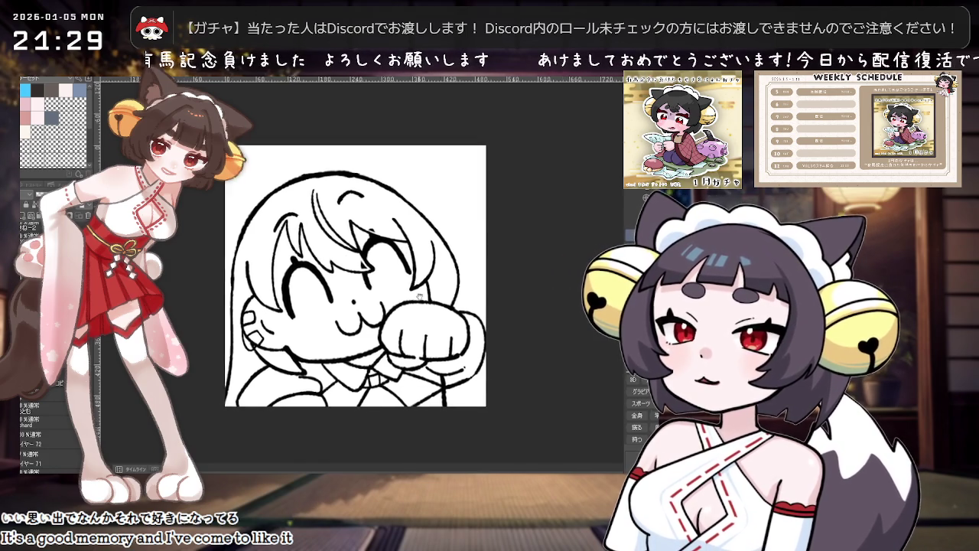
scroll(414, 188, up, 1)
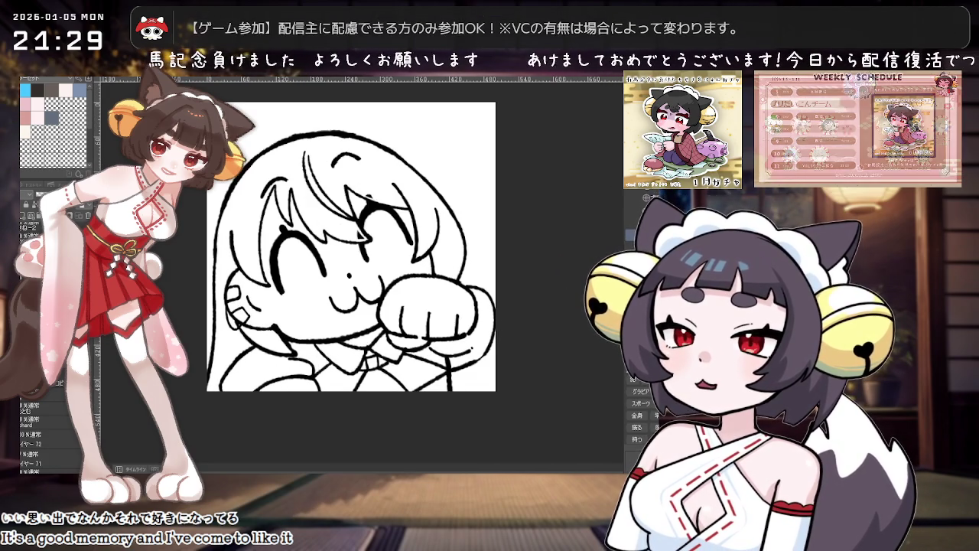